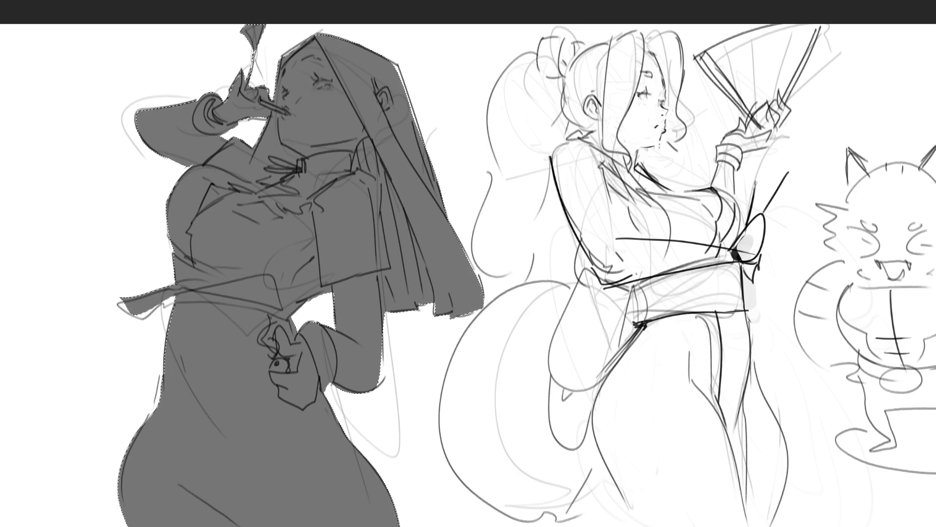
- Deselect the nun, then darken the hood's right edge and lower tip with a small brush
key(ctrl+d)
key(b)
drag(394, 67, 415, 119)
drag(399, 83, 422, 154)
drag(455, 243, 486, 302)
mouse_move(470, 258)
mouse_down()
mouse_move(482, 297)
mouse_move(458, 312)
mouse_move(432, 298)
mouse_up()
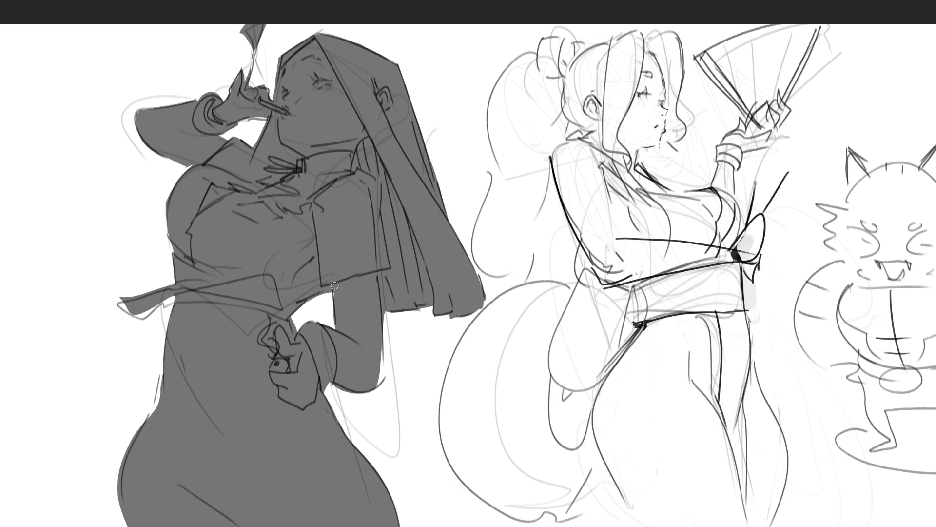
- Reinforce the chest edge and paint a dark choker band under the chin, redoing it twice
drag(211, 183, 204, 211)
mouse_move(283, 145)
mouse_down()
mouse_move(335, 148)
mouse_move(366, 131)
mouse_move(298, 155)
mouse_move(374, 137)
mouse_up()
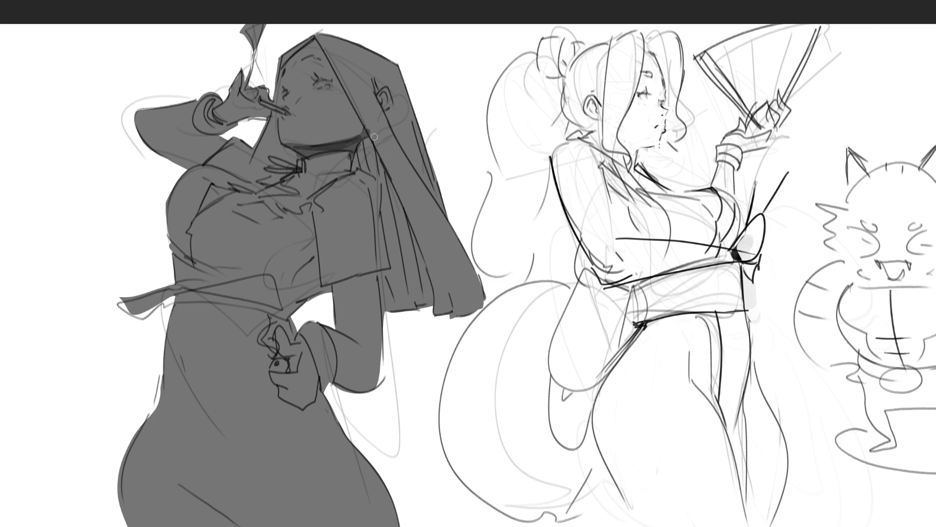
key(ctrl+z)
key(ctrl+z)
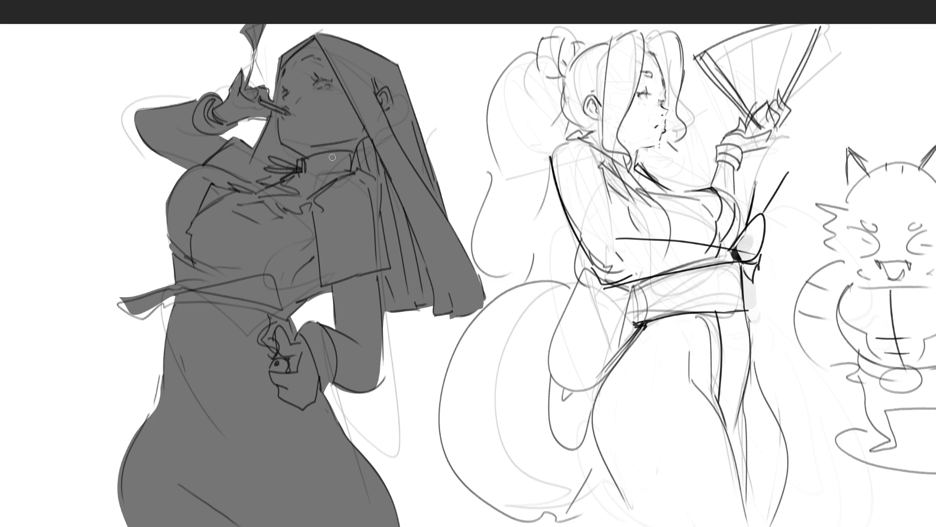
mouse_move(289, 149)
mouse_down()
mouse_move(364, 132)
mouse_move(308, 153)
mouse_move(348, 150)
mouse_up()
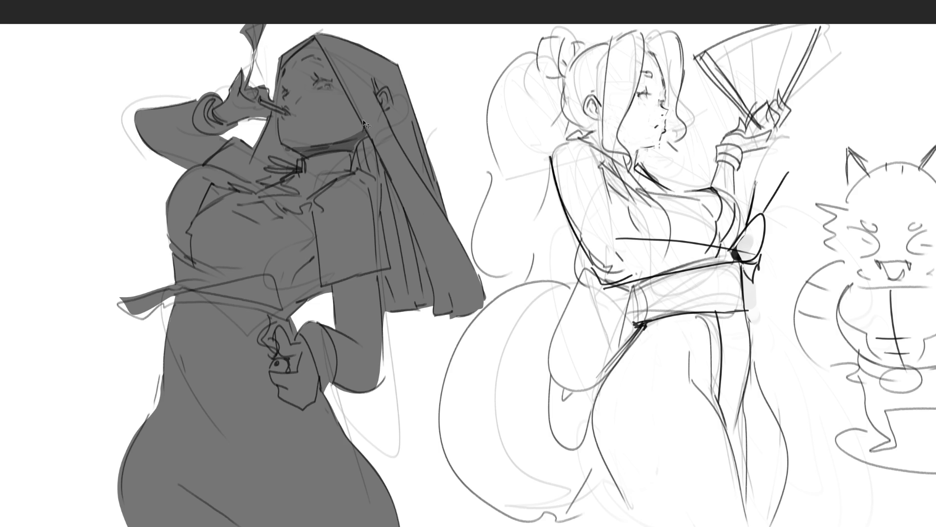
key(ctrl+z)
key(ctrl+z)
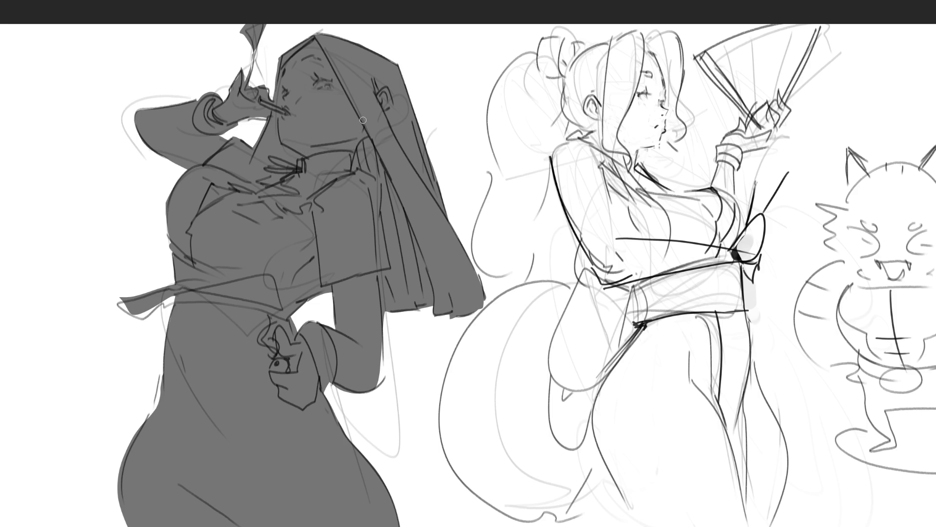
mouse_move(289, 147)
mouse_down()
mouse_move(364, 133)
mouse_move(298, 146)
mouse_move(348, 146)
mouse_up()
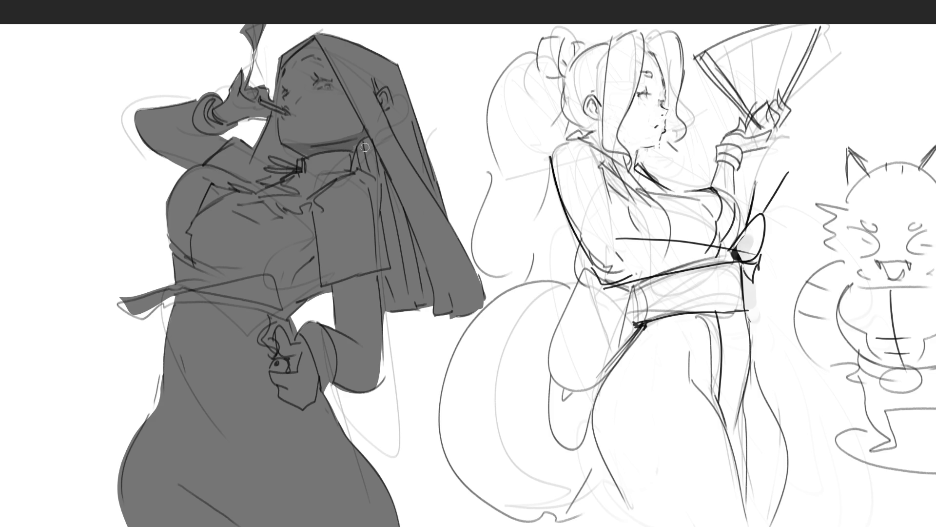
- Shade the veil's inner and right edges, the left face edge, the neck and the nose
mouse_move(357, 167)
mouse_down()
mouse_move(366, 142)
mouse_move(404, 224)
mouse_move(386, 197)
mouse_move(385, 308)
mouse_move(403, 307)
mouse_move(414, 229)
mouse_move(427, 283)
mouse_up()
drag(415, 131, 417, 151)
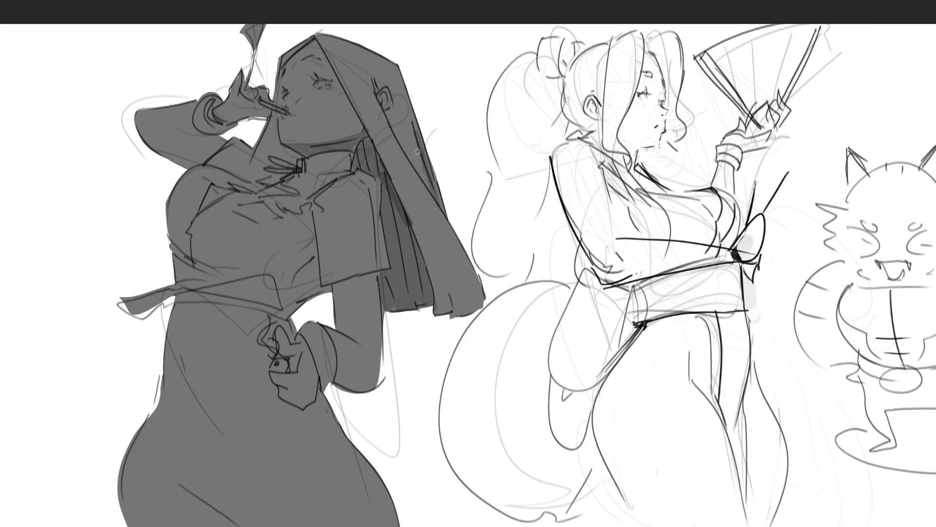
drag(387, 112, 392, 106)
mouse_move(280, 84)
mouse_down()
mouse_move(248, 174)
mouse_move(271, 130)
mouse_move(253, 173)
mouse_move(273, 167)
mouse_move(260, 180)
mouse_up()
mouse_move(273, 123)
mouse_down()
mouse_move(269, 159)
mouse_move(293, 160)
mouse_move(277, 148)
mouse_move(299, 156)
mouse_up()
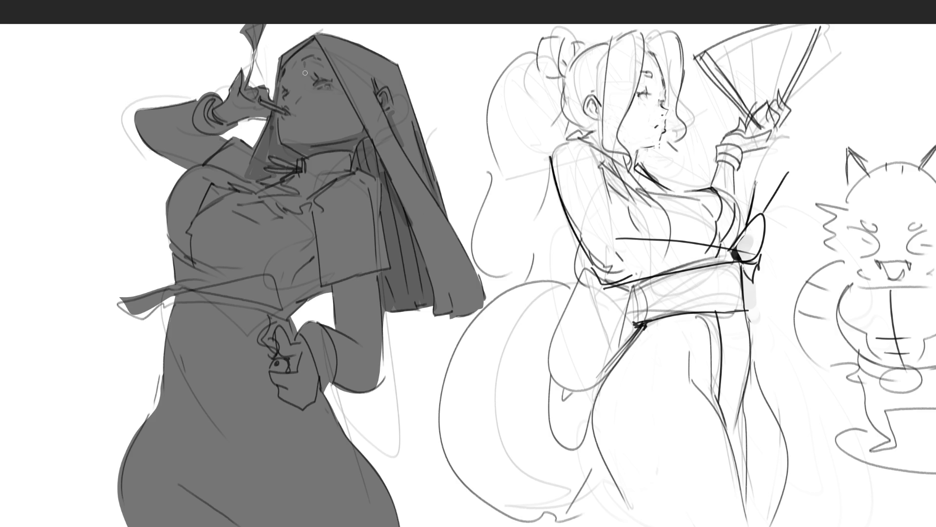
mouse_move(291, 78)
mouse_down()
mouse_move(264, 108)
mouse_move(221, 115)
mouse_move(244, 103)
mouse_move(263, 111)
mouse_move(212, 113)
mouse_move(208, 129)
mouse_move(156, 125)
mouse_move(147, 147)
mouse_move(200, 164)
mouse_move(216, 152)
mouse_up()
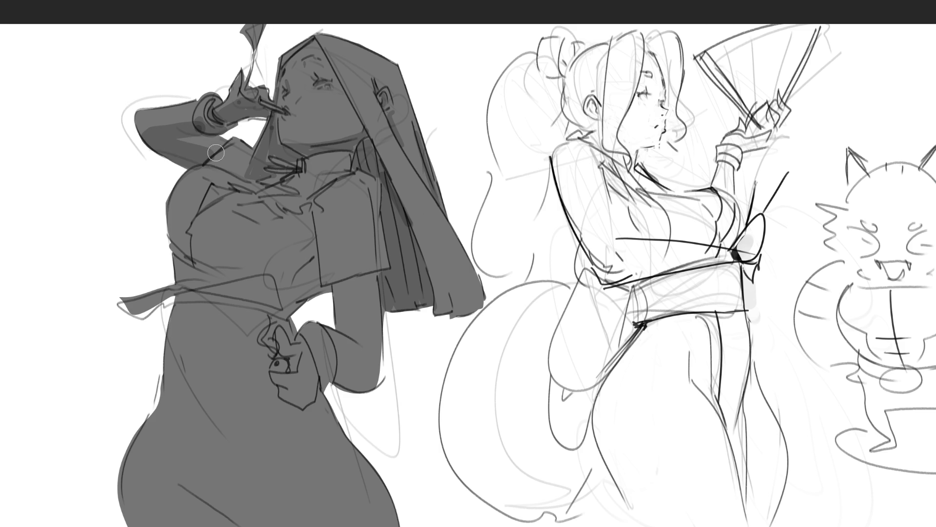
- Re-shade the forearm with a highlight stripe, then shade the chest, under-bust band, sleeve and collar
key(ctrl+z)
mouse_move(205, 132)
mouse_down()
mouse_move(186, 124)
mouse_move(156, 141)
mouse_move(215, 143)
mouse_move(161, 146)
mouse_move(232, 168)
mouse_up()
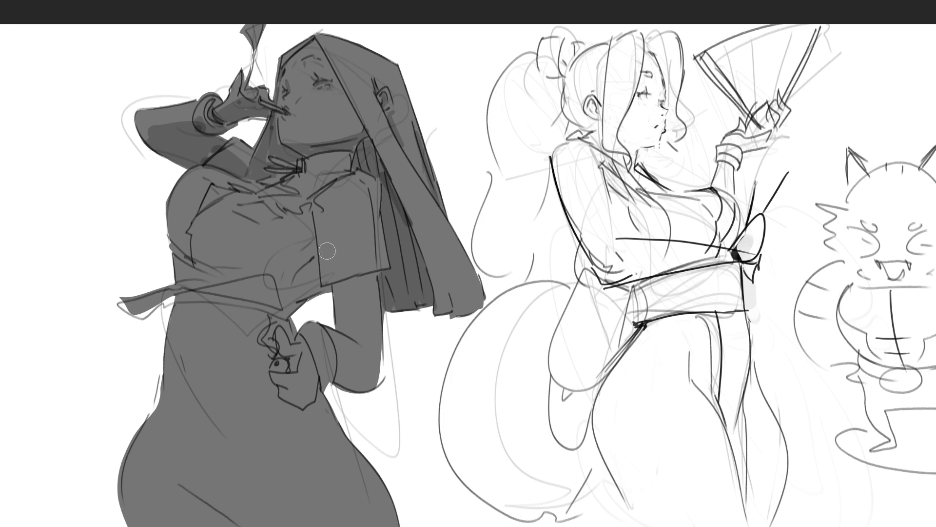
mouse_move(312, 208)
mouse_down()
mouse_move(309, 258)
mouse_move(273, 267)
mouse_move(190, 260)
mouse_move(270, 269)
mouse_up()
mouse_move(175, 263)
mouse_down()
mouse_move(205, 280)
mouse_move(284, 272)
mouse_move(305, 300)
mouse_move(312, 280)
mouse_move(269, 309)
mouse_move(185, 305)
mouse_move(292, 324)
mouse_move(273, 317)
mouse_move(319, 293)
mouse_move(390, 280)
mouse_move(312, 293)
mouse_up()
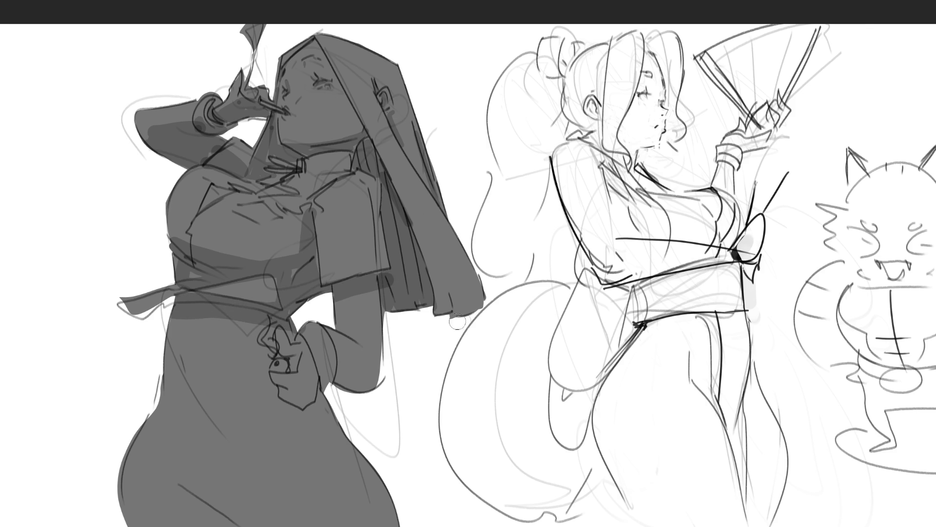
drag(360, 233, 373, 205)
mouse_move(310, 193)
mouse_down()
mouse_move(298, 175)
mouse_move(344, 172)
mouse_move(288, 169)
mouse_move(312, 178)
mouse_up()
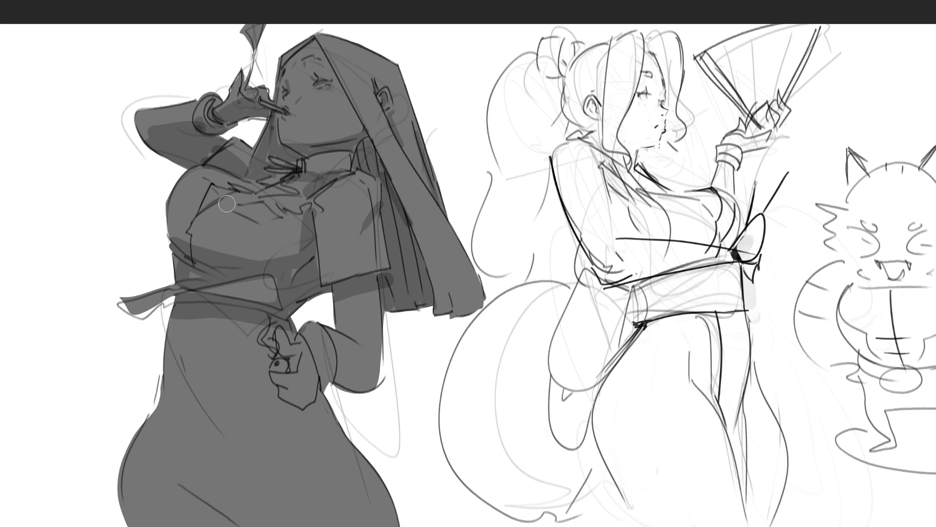
drag(244, 191, 297, 191)
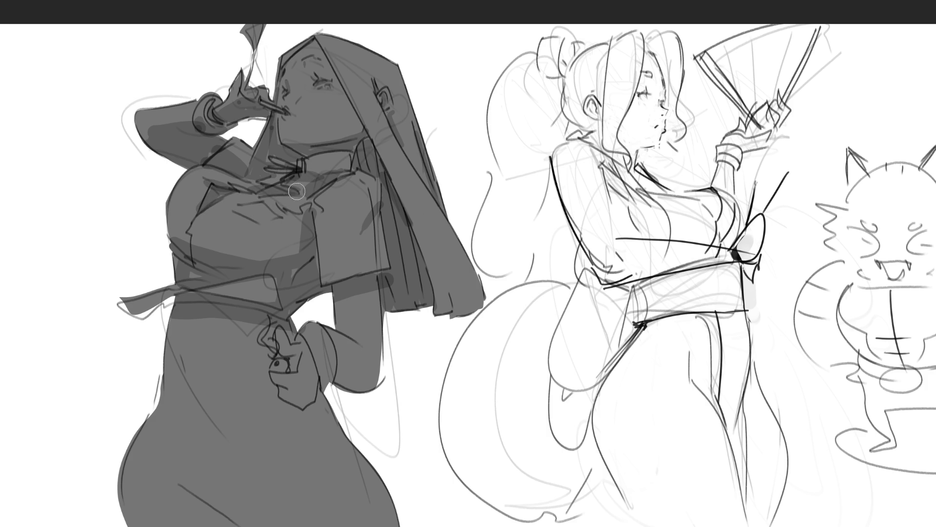
drag(172, 229, 214, 242)
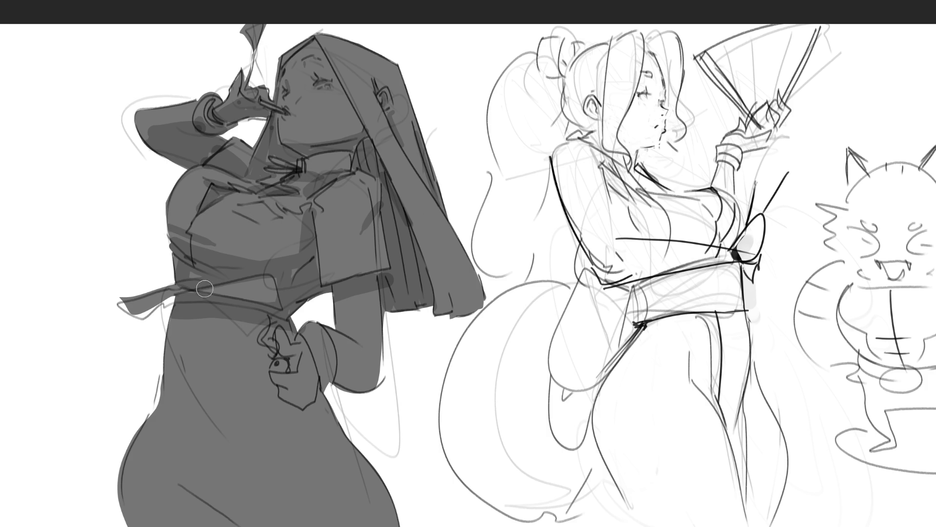
- Add dark folds to the dress and shade the hand and sleeve, undoing the stray body stroke
click(179, 365)
click(178, 490)
mouse_move(178, 490)
mouse_down()
mouse_move(237, 526)
mouse_move(175, 490)
mouse_move(197, 525)
mouse_move(260, 526)
mouse_up()
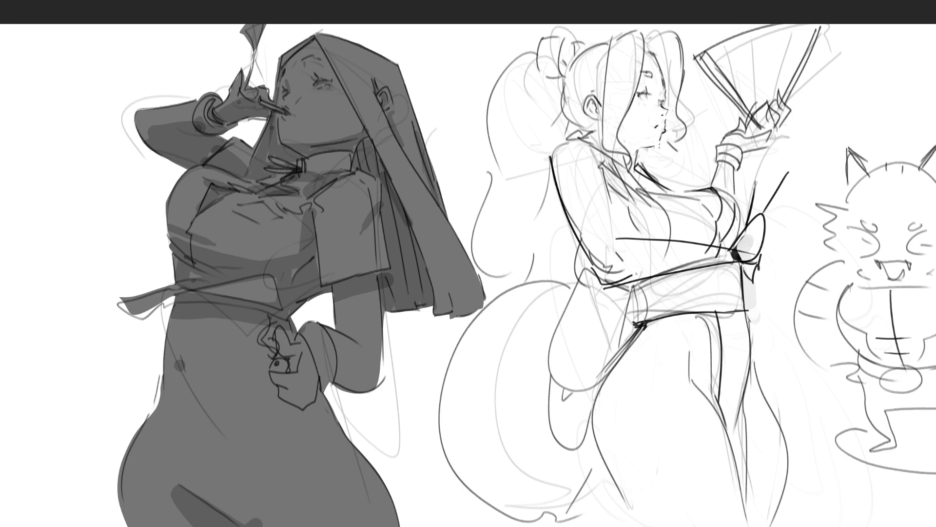
mouse_move(308, 405)
mouse_down()
mouse_move(292, 399)
mouse_move(289, 387)
mouse_move(312, 398)
mouse_move(292, 361)
mouse_move(378, 390)
mouse_up()
drag(342, 331, 363, 349)
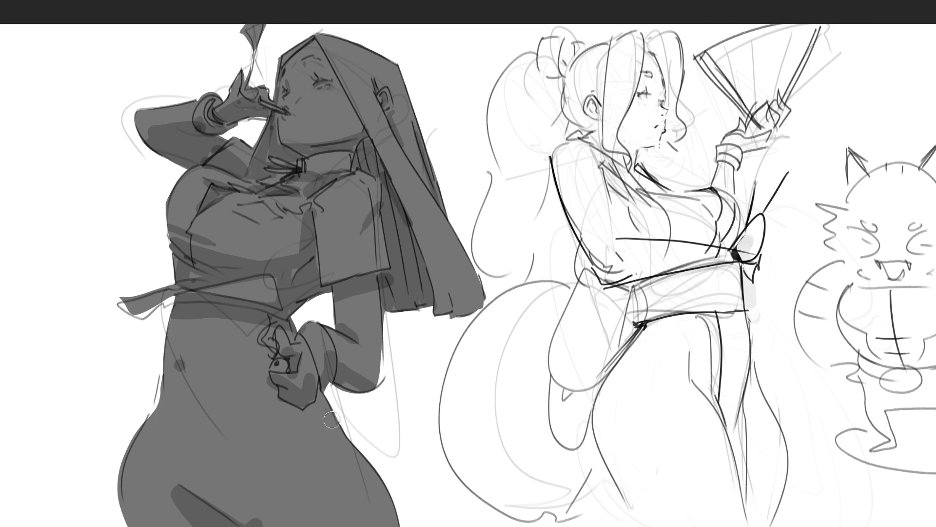
mouse_move(325, 395)
mouse_down()
mouse_move(317, 439)
mouse_move(337, 465)
mouse_up()
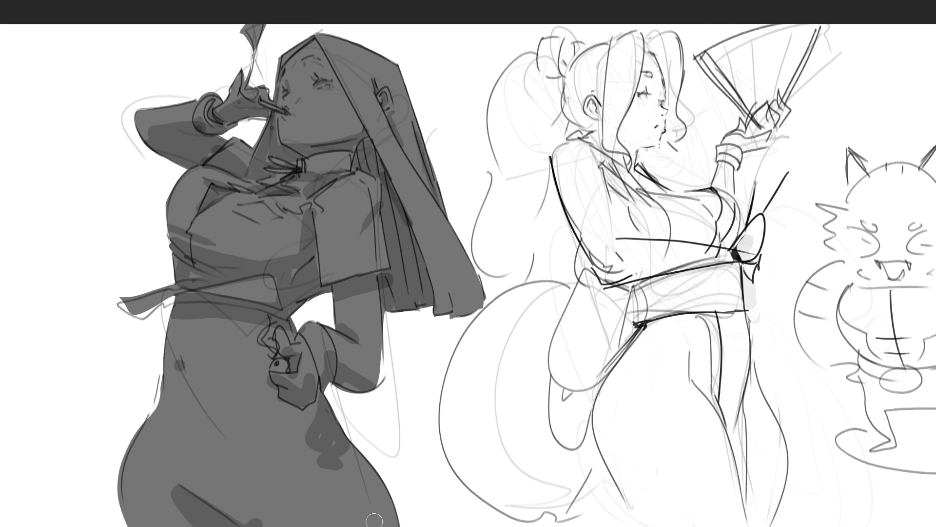
key(ctrl+z)
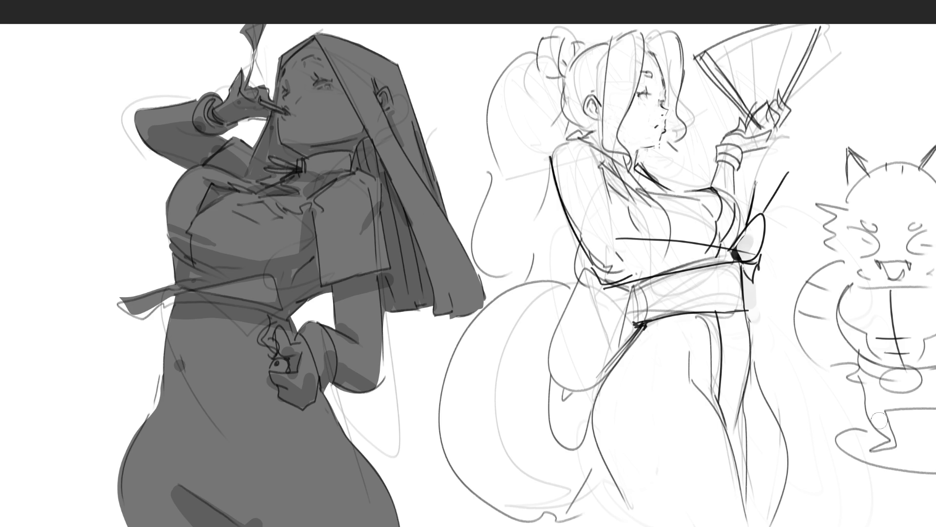
- Paint the lower body, raised forearm and upper arm reddish-brown
key(bracketright)
key(bracketright)
key(bracketright)
key(bracketright)
key(bracketright)
mouse_move(242, 351)
mouse_down()
mouse_move(210, 345)
mouse_move(178, 380)
mouse_move(141, 478)
mouse_up()
key(bracketleft)
key(bracketleft)
key(bracketleft)
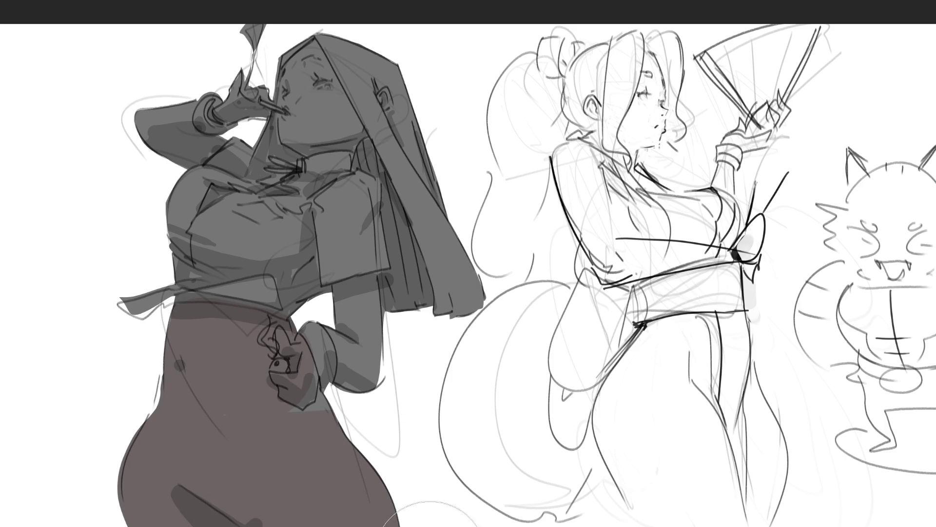
mouse_move(326, 292)
mouse_down()
mouse_move(365, 393)
mouse_move(339, 293)
mouse_move(361, 287)
mouse_move(374, 350)
mouse_move(354, 338)
mouse_move(363, 401)
mouse_up()
mouse_move(197, 120)
mouse_down()
mouse_move(185, 109)
mouse_move(141, 128)
mouse_move(214, 139)
mouse_move(163, 115)
mouse_up()
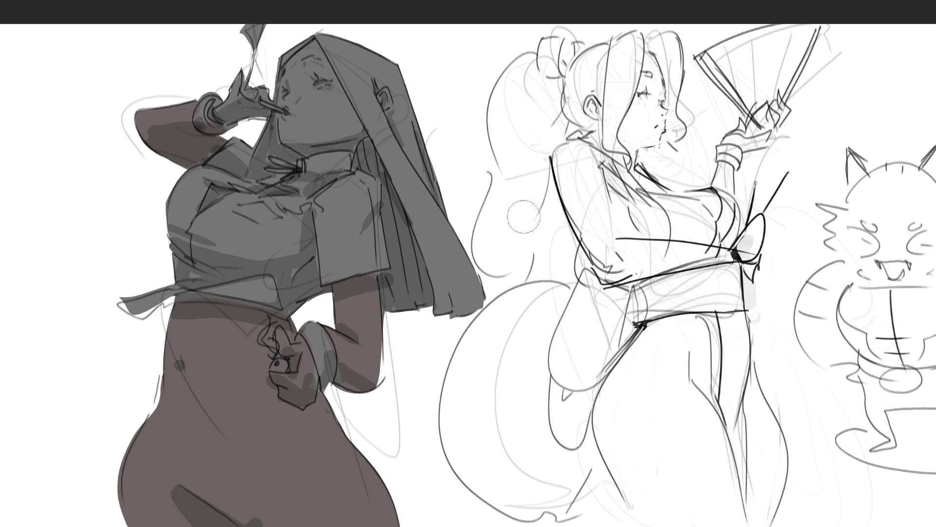
- Extend the reddish-brown triangle under the neckline and fill the face with light skin tone
key(bracketleft)
key(bracketleft)
key(bracketleft)
mouse_move(207, 204)
mouse_down()
mouse_move(224, 193)
mouse_move(208, 205)
mouse_up()
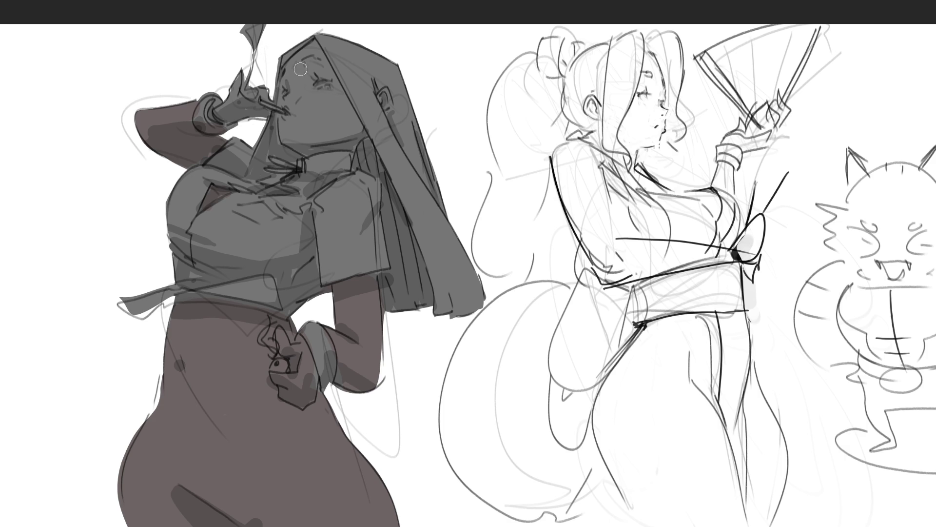
key(bracketright)
key(bracketright)
key(bracketright)
mouse_move(314, 53)
mouse_down()
mouse_move(293, 70)
mouse_move(290, 130)
mouse_move(300, 144)
mouse_move(344, 139)
mouse_move(349, 111)
mouse_move(312, 68)
mouse_move(298, 72)
mouse_move(319, 136)
mouse_move(328, 103)
mouse_up()
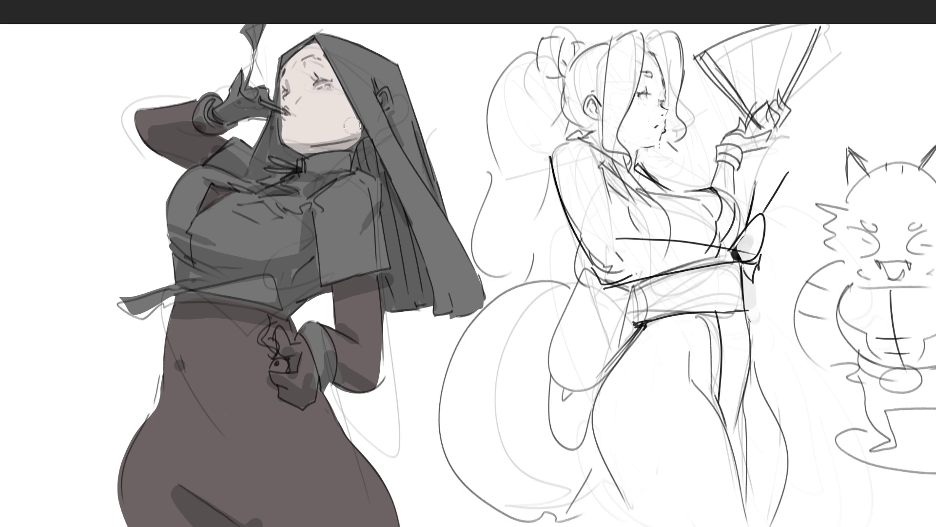
- Paint the ear and both hands skin tone, then begin the waist of the blouse light blue
drag(382, 95, 388, 107)
mouse_move(246, 100)
mouse_down()
mouse_move(226, 104)
mouse_move(236, 85)
mouse_move(225, 110)
mouse_move(266, 92)
mouse_move(269, 117)
mouse_move(248, 117)
mouse_up()
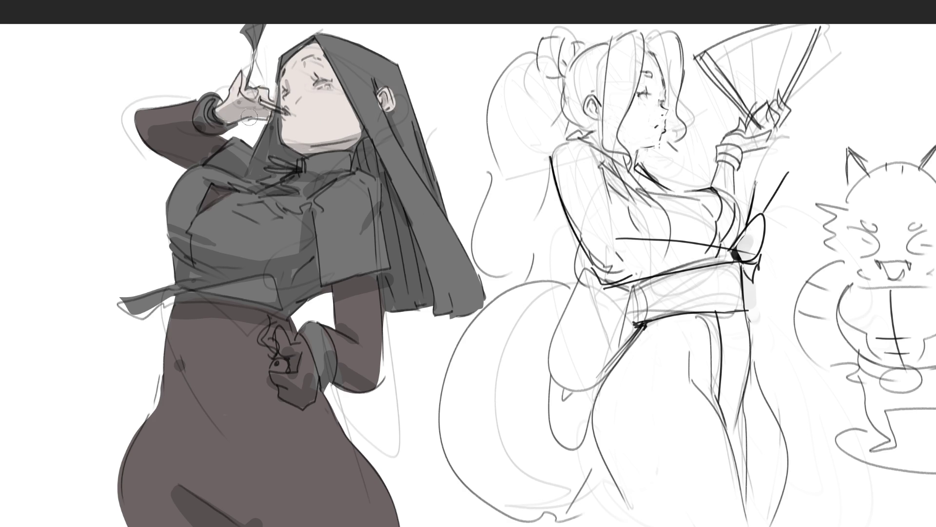
mouse_move(286, 337)
mouse_down()
mouse_move(303, 359)
mouse_move(298, 344)
mouse_move(281, 372)
mouse_move(293, 392)
mouse_move(305, 367)
mouse_move(314, 385)
mouse_move(287, 391)
mouse_up()
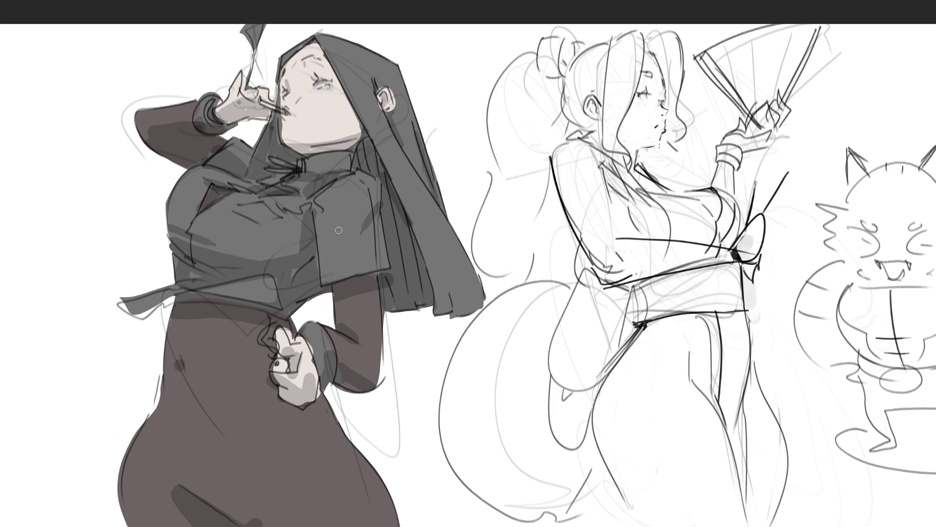
drag(229, 281, 119, 301)
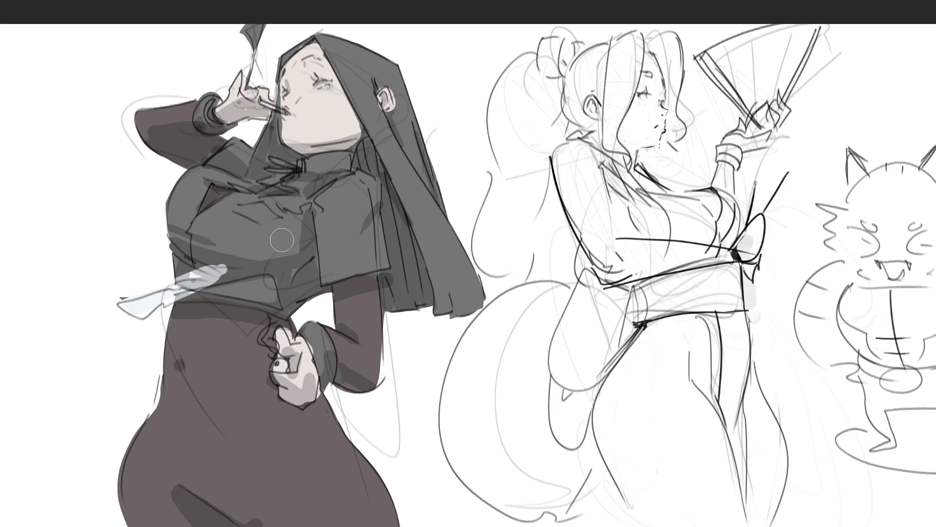
mouse_move(176, 288)
mouse_down()
mouse_move(288, 288)
mouse_move(288, 299)
mouse_move(303, 229)
mouse_move(322, 273)
mouse_move(363, 256)
mouse_move(366, 199)
mouse_move(337, 161)
mouse_move(310, 203)
mouse_move(258, 175)
mouse_move(234, 147)
mouse_move(187, 193)
mouse_move(222, 229)
mouse_move(254, 200)
mouse_move(293, 244)
mouse_move(268, 234)
mouse_move(255, 200)
mouse_move(276, 199)
mouse_move(240, 201)
mouse_up()
- Paint the sleeve patch and both cuffs pale blue, add rising smoke, and start a navy hood edge
mouse_move(340, 201)
mouse_down()
mouse_move(329, 244)
mouse_move(358, 241)
mouse_move(374, 254)
mouse_up()
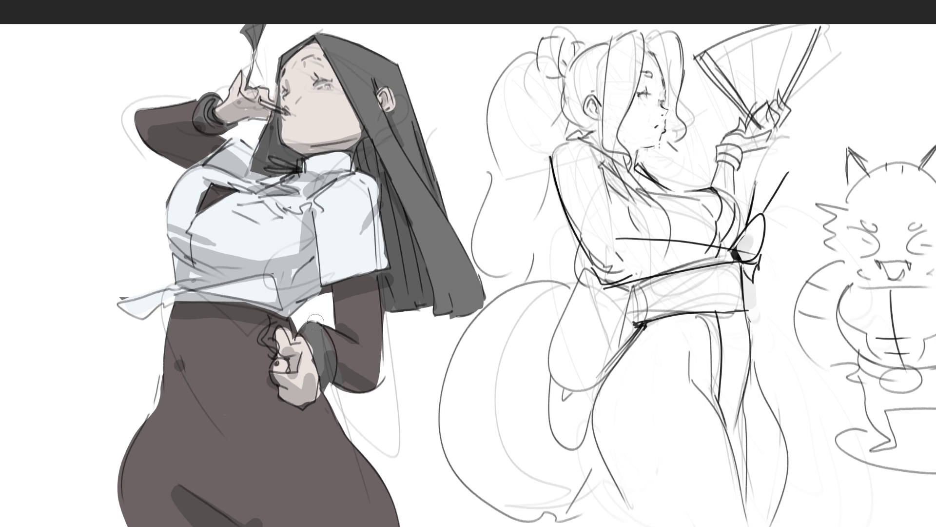
mouse_move(311, 329)
mouse_down()
mouse_move(324, 372)
mouse_move(322, 342)
mouse_up()
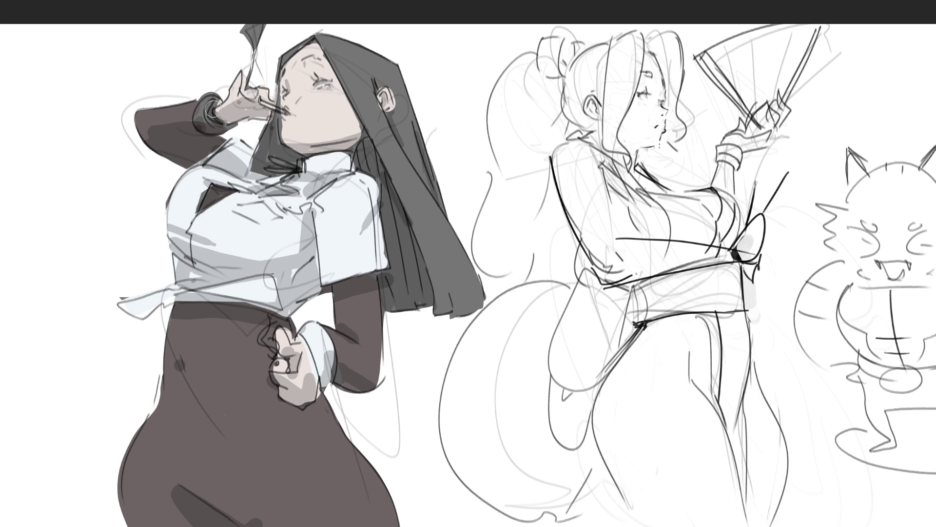
mouse_move(207, 98)
mouse_down()
mouse_move(205, 111)
mouse_move(228, 126)
mouse_up()
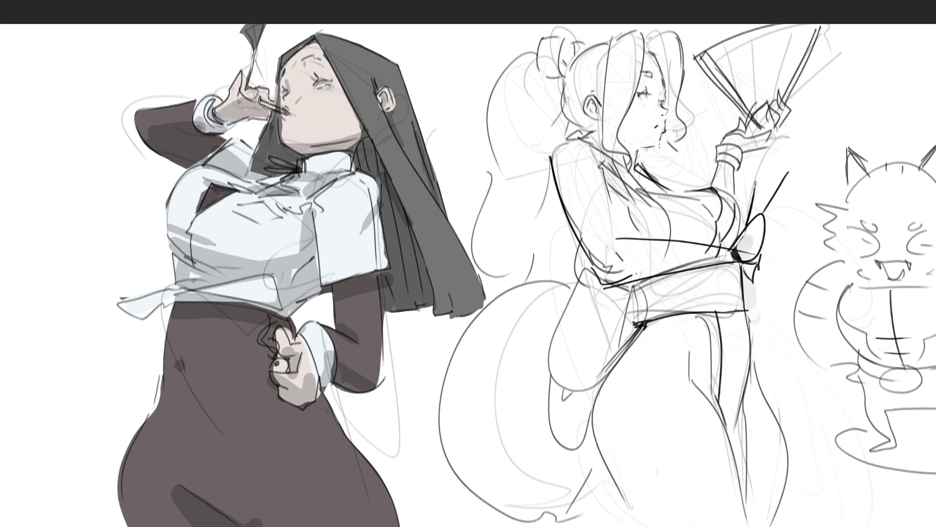
drag(256, 98, 261, 18)
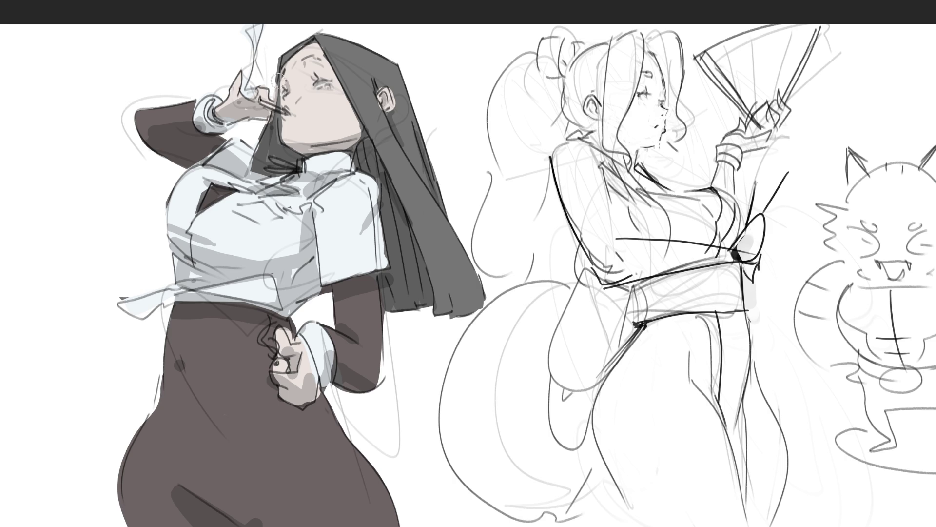
mouse_move(282, 57)
mouse_down()
mouse_move(251, 170)
mouse_move(276, 172)
mouse_move(262, 133)
mouse_move(274, 167)
mouse_move(264, 146)
mouse_move(273, 117)
mouse_move(273, 152)
mouse_move(296, 163)
mouse_up()
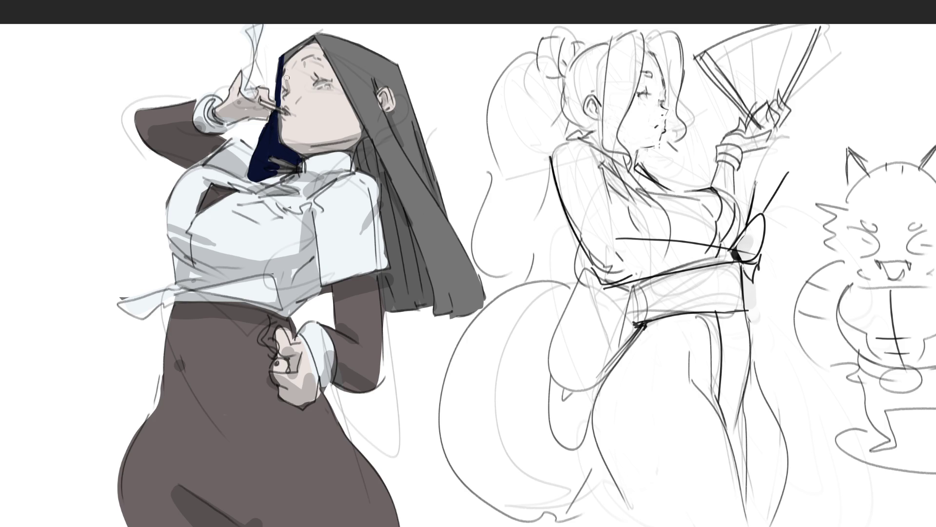
- Trim the hood edge with skin tone, then fill the hood navy from hairline to hem
drag(284, 116, 281, 130)
click(274, 157)
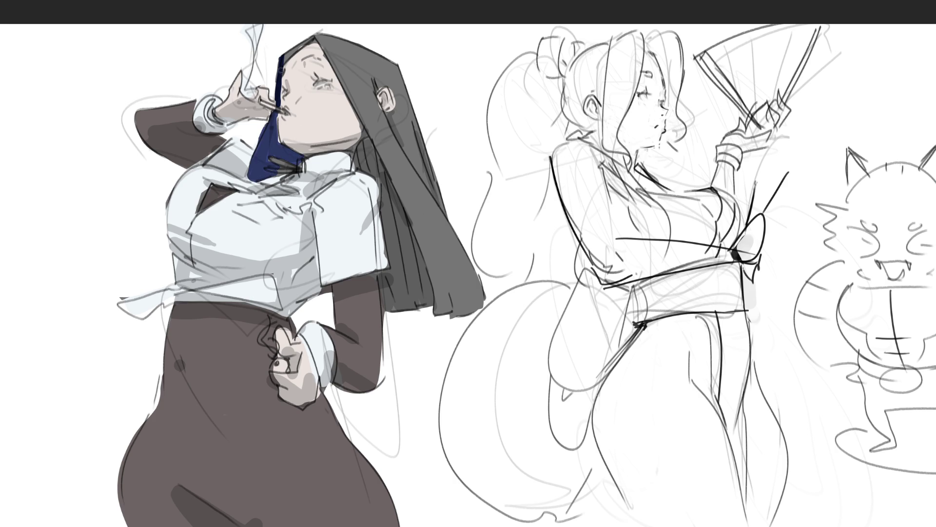
mouse_move(285, 51)
mouse_down()
mouse_move(277, 104)
mouse_move(333, 30)
mouse_up()
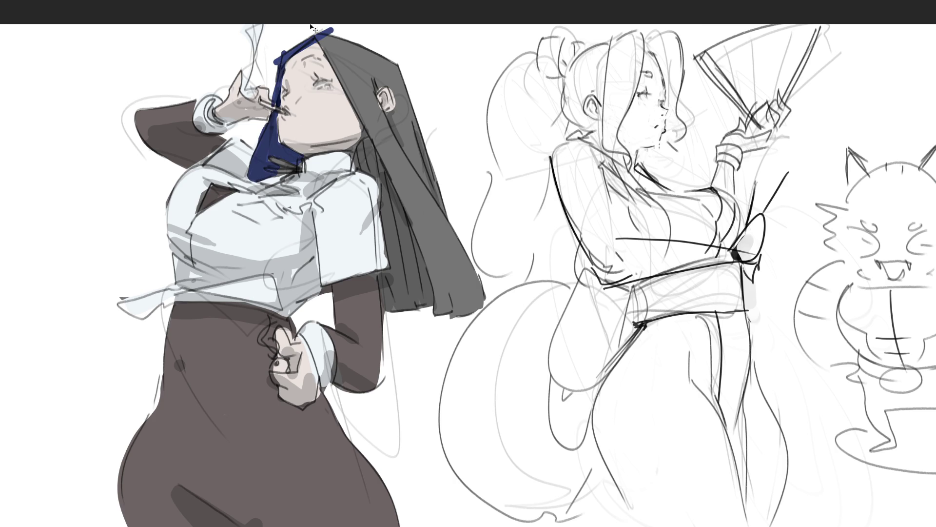
key(ctrl+z)
key(ctrl+z)
mouse_move(282, 57)
mouse_down()
mouse_move(322, 35)
mouse_move(379, 148)
mouse_up()
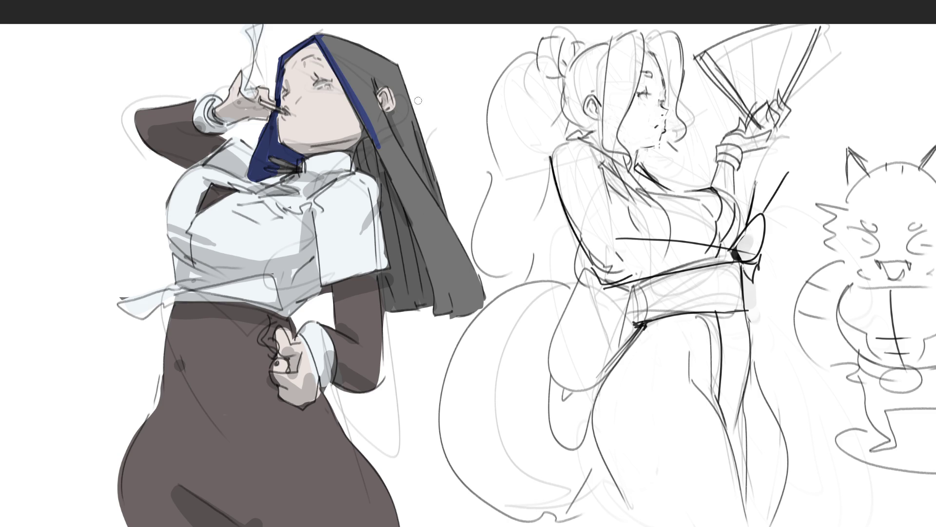
drag(323, 36, 441, 238)
mouse_move(347, 49)
mouse_down()
mouse_move(423, 197)
mouse_move(353, 49)
mouse_move(412, 73)
mouse_move(412, 156)
mouse_move(388, 120)
mouse_move(439, 229)
mouse_move(376, 133)
mouse_move(364, 168)
mouse_move(383, 181)
mouse_move(397, 244)
mouse_move(395, 307)
mouse_move(421, 292)
mouse_move(446, 215)
mouse_move(460, 246)
mouse_up()
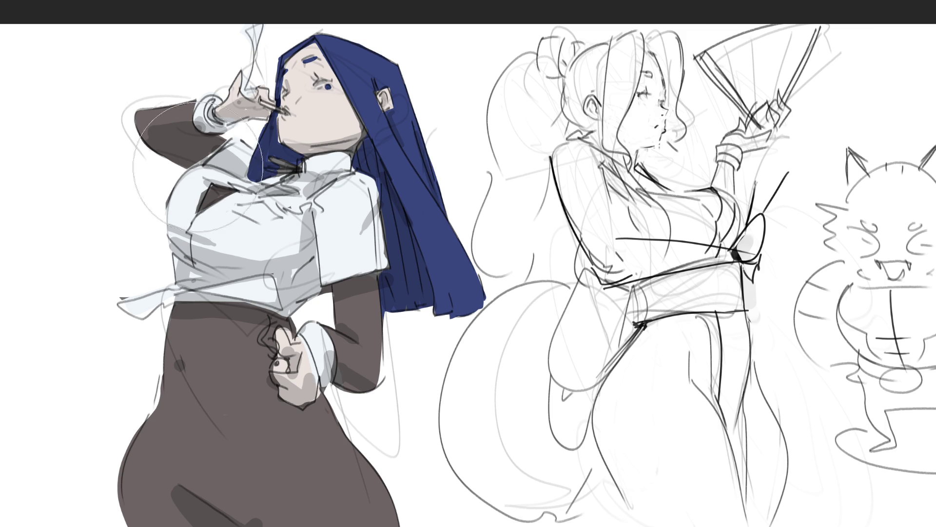
- Tint the shading layer and repaint the chest, blouse, arm and cuff shading light blue
drag(220, 170, 293, 98)
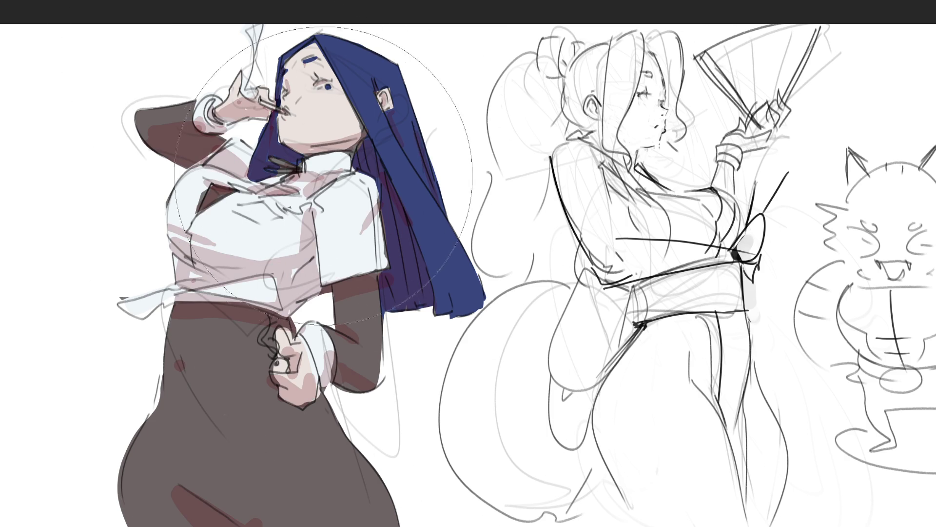
mouse_move(177, 227)
mouse_down()
mouse_move(265, 234)
mouse_move(268, 246)
mouse_up()
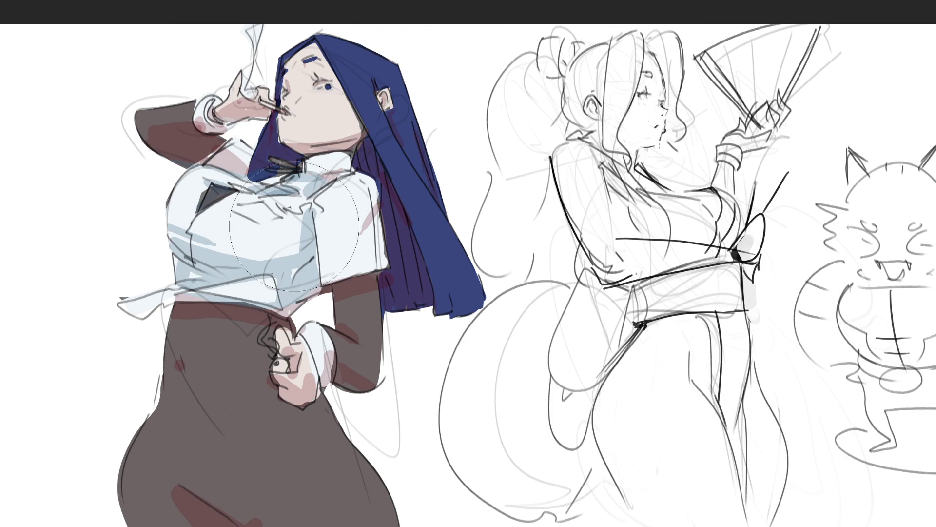
drag(342, 210, 313, 230)
mouse_move(230, 164)
mouse_down()
mouse_move(200, 98)
mouse_move(200, 125)
mouse_move(223, 127)
mouse_up()
mouse_move(314, 344)
mouse_down()
mouse_move(317, 371)
mouse_move(323, 351)
mouse_up()
- Darken the hair edges beside the collar and jaw, then mirror the canvas horizontally
mouse_move(385, 161)
mouse_down()
mouse_move(396, 293)
mouse_move(425, 203)
mouse_move(403, 140)
mouse_up()
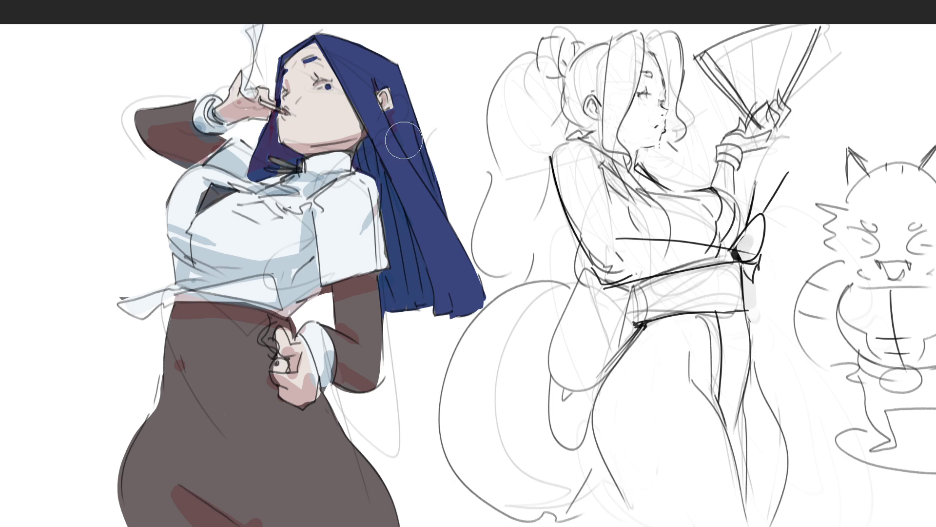
key(bracketleft)
key(bracketleft)
key(bracketleft)
mouse_move(265, 119)
mouse_down()
mouse_move(264, 161)
mouse_move(289, 157)
mouse_up()
key(bracketright)
key(bracketright)
key(bracketright)
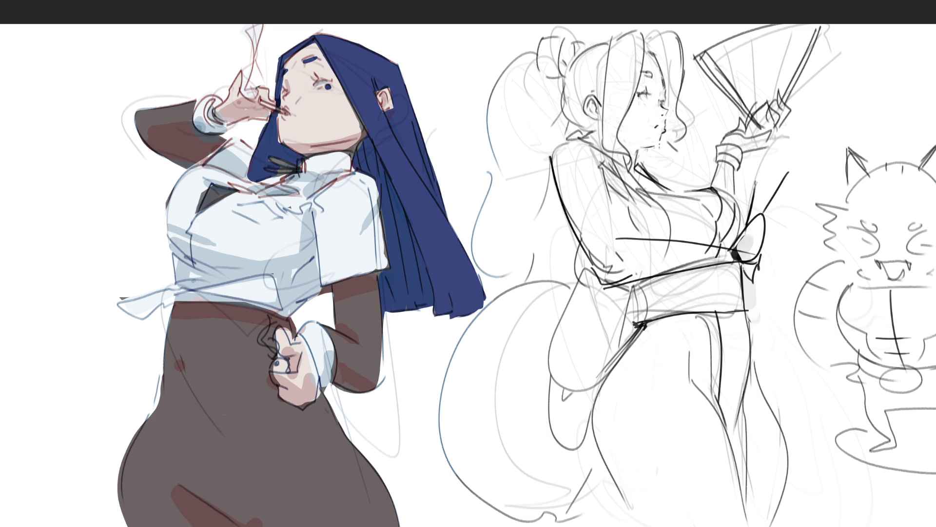
key(m)
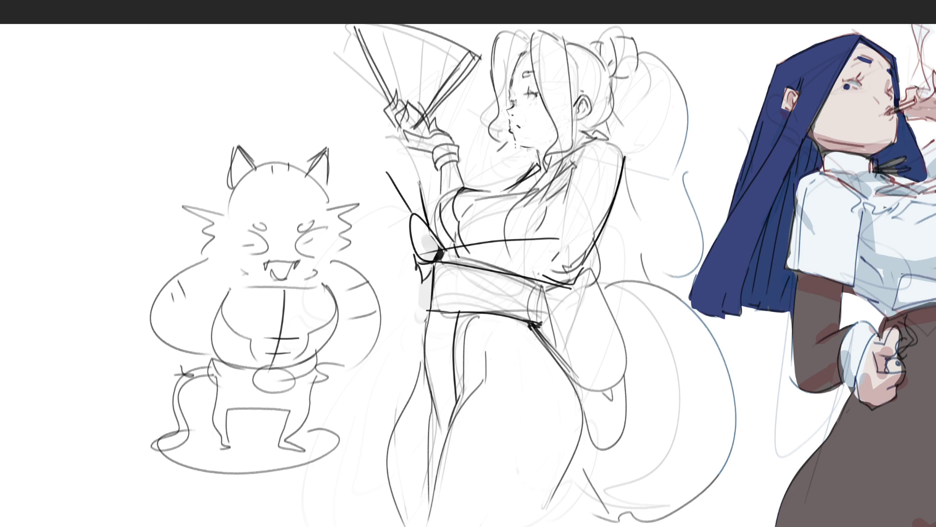
- Lasso the cat sketch, skew its top edge left with Ctrl+T, and deselect
mouse_move(243, 119)
mouse_down()
mouse_move(139, 426)
mouse_move(295, 458)
mouse_move(389, 325)
mouse_move(349, 140)
mouse_move(304, 110)
mouse_up()
mouse_move(329, 376)
mouse_down()
mouse_move(134, 382)
mouse_move(326, 480)
mouse_move(355, 423)
mouse_up()
key(ctrl+t)
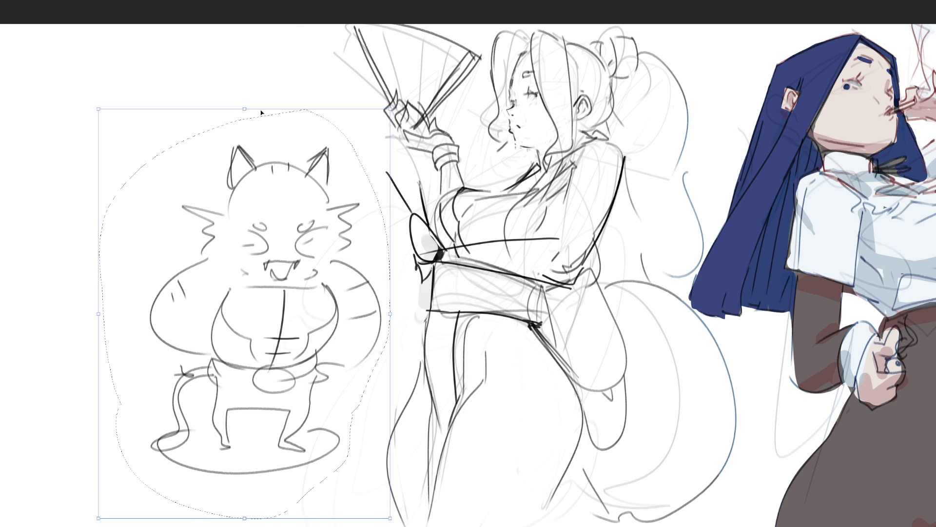
drag(261, 113, 206, 108)
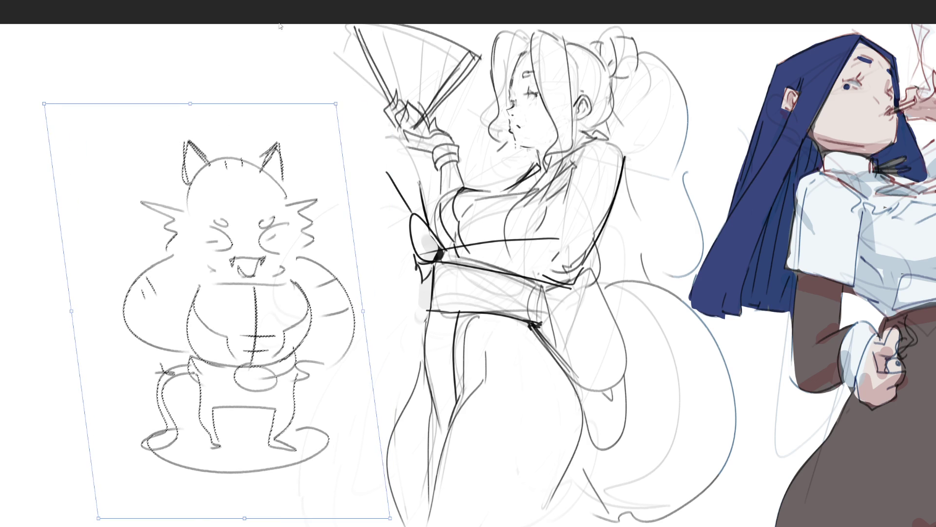
key(Return)
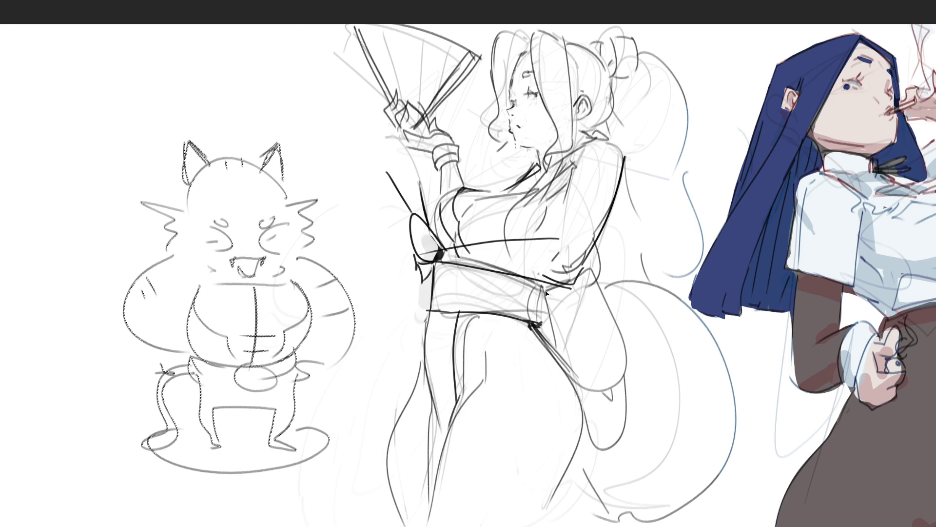
key(ctrl+d)
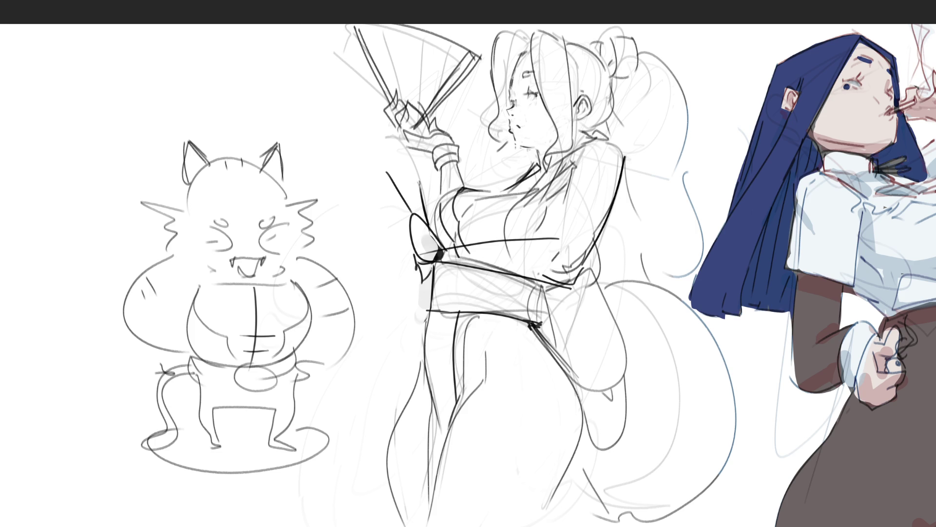
- Paint dark strokes inside the nun's ear and along her left cheek, redoing faulty strokes
key(b)
drag(793, 85, 790, 101)
key(ctrl+z)
drag(791, 98, 786, 105)
drag(848, 63, 834, 148)
key(ctrl+z)
drag(836, 83, 826, 154)
mouse_move(829, 87)
mouse_down()
mouse_move(821, 122)
mouse_move(830, 153)
mouse_up()
key(ctrl+z)
drag(838, 89, 821, 138)
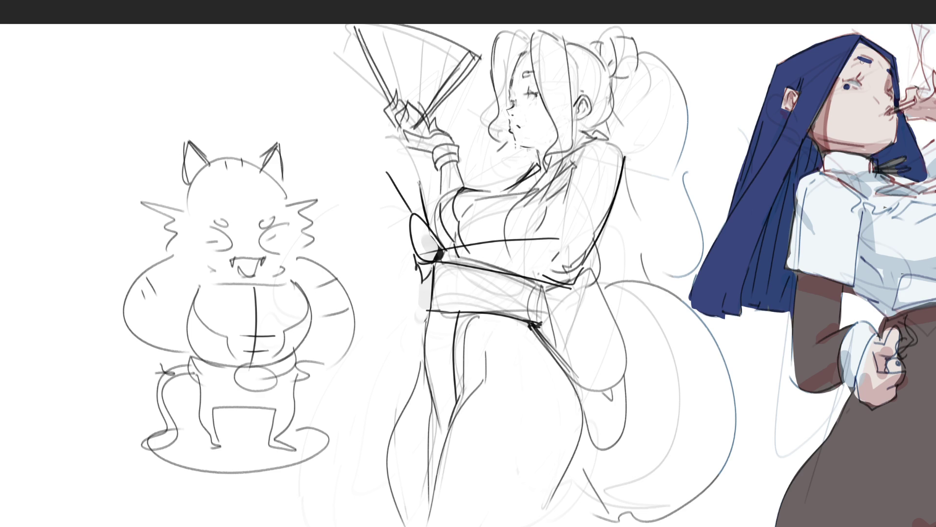
- Thicken the eyebrow, drop the eye-socket shading, and add strokes on the cigarette and hair edge
drag(862, 62, 872, 61)
key(bracketright)
key(bracketright)
key(bracketright)
drag(875, 65, 873, 78)
key(ctrl+z)
key(ctrl+shift+z)
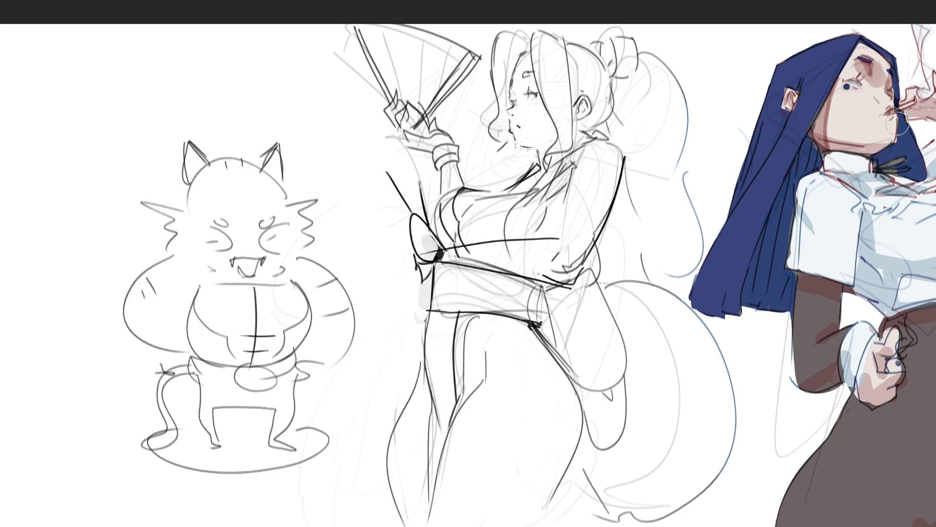
key(ctrl+z)
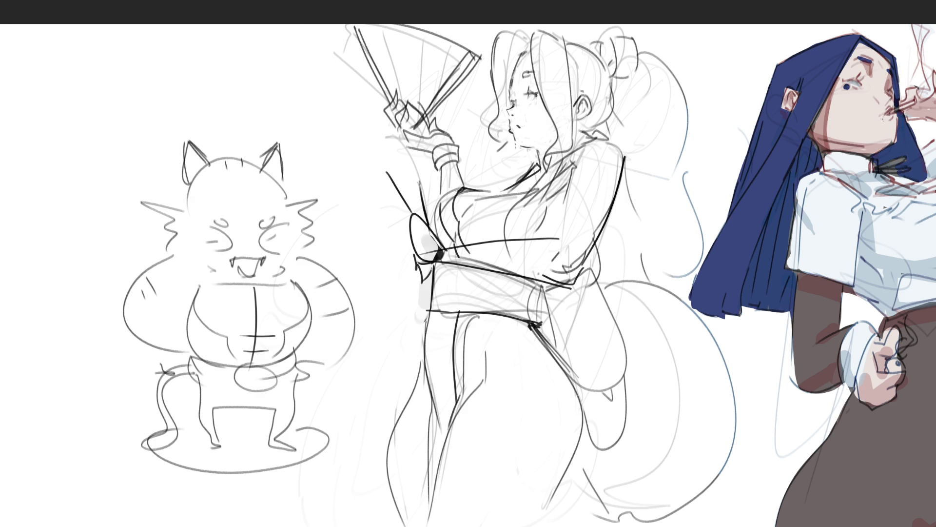
drag(901, 105, 911, 99)
mouse_move(810, 128)
mouse_down()
mouse_move(825, 159)
mouse_move(800, 203)
mouse_move(794, 274)
mouse_move(773, 315)
mouse_move(749, 306)
mouse_move(812, 128)
mouse_up()
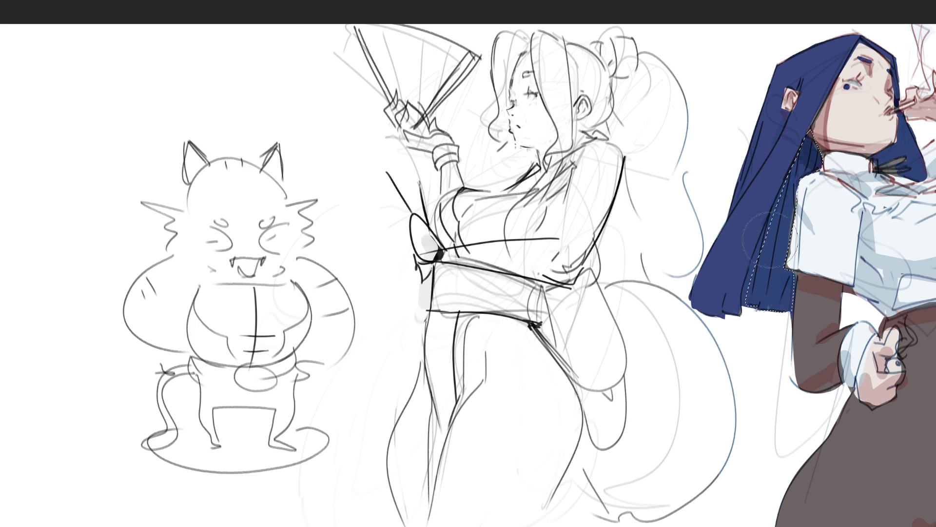
- Try darker shading on the lassoed hair strip, then undo it and clear the selection
mouse_move(770, 240)
mouse_down()
mouse_move(785, 117)
mouse_move(803, 277)
mouse_move(774, 362)
mouse_up()
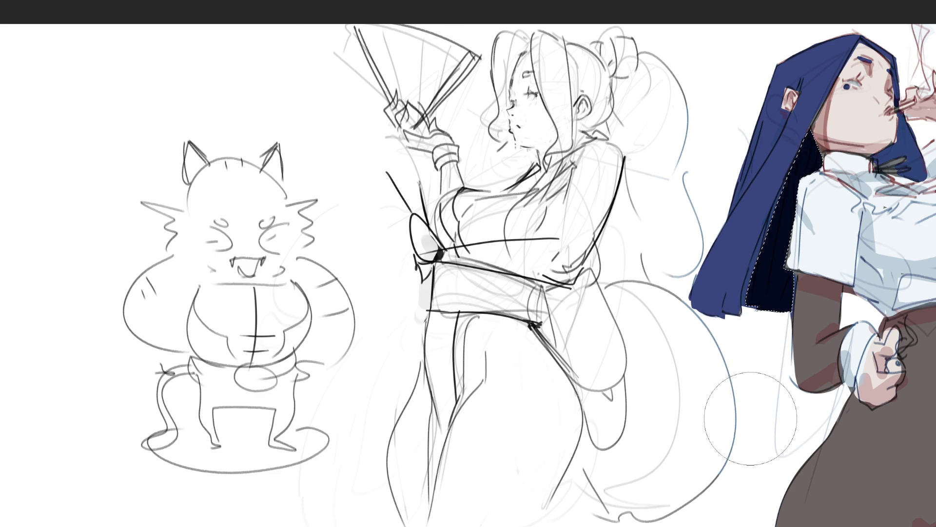
key(ctrl+z)
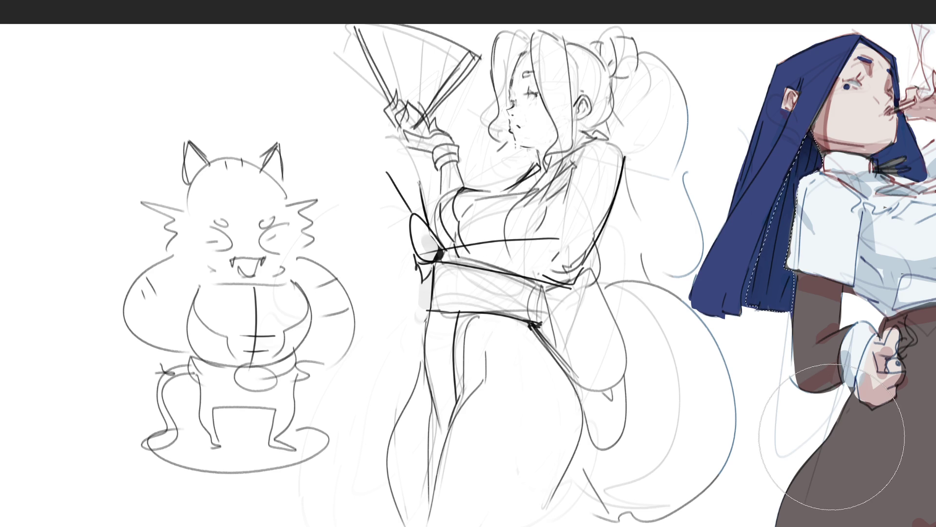
key(ctrl+d)
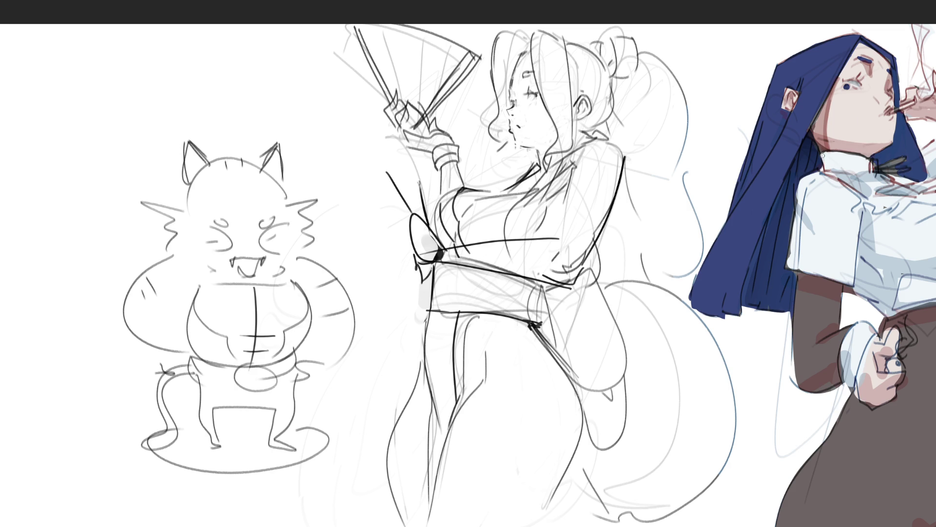
- Paint the collar white over the dark hair edge and add a small highlight on the button
drag(823, 155, 822, 169)
drag(874, 161, 875, 168)
drag(822, 156, 832, 172)
key(ctrl+z)
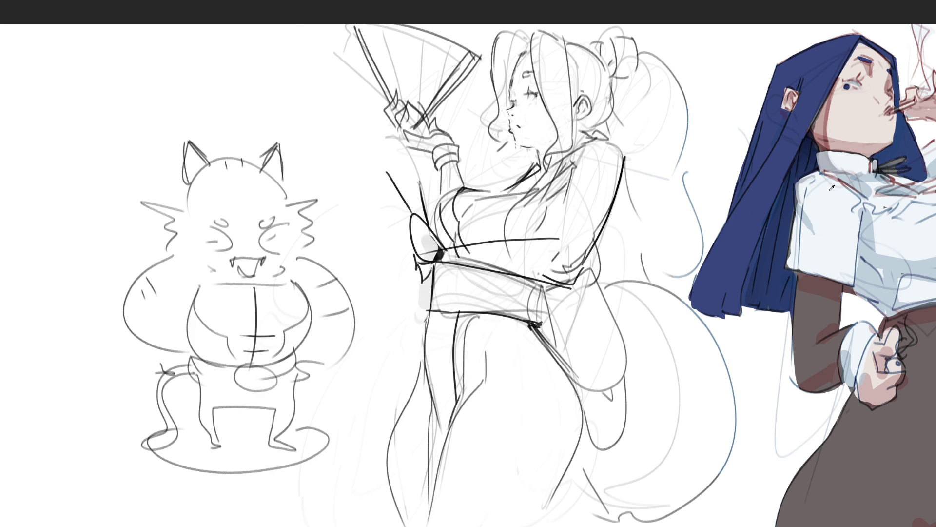
mouse_move(831, 187)
mouse_down()
mouse_move(842, 191)
mouse_move(856, 235)
mouse_up()
- Paint dark blue fold lines on the shirt, softened with light blue at the top
ctrl+click(851, 287)
mouse_move(850, 287)
mouse_down()
mouse_move(863, 291)
mouse_move(858, 246)
mouse_move(863, 294)
mouse_move(848, 290)
mouse_up()
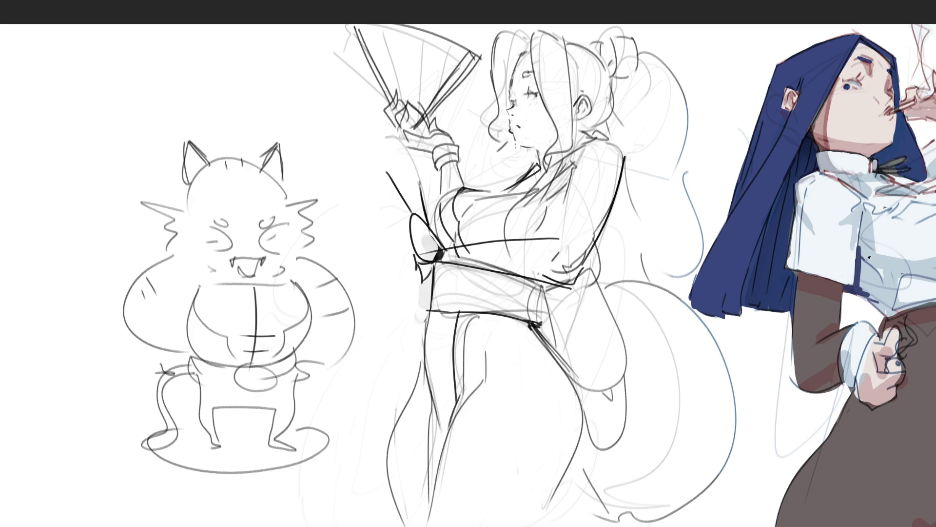
mouse_move(860, 247)
mouse_down()
mouse_move(860, 293)
mouse_move(858, 271)
mouse_move(869, 294)
mouse_up()
- Repaint the nun's eye in the hood's blue and add pink blush on her cheek
alt+click(868, 64)
drag(849, 94, 860, 92)
mouse_move(860, 96)
mouse_down()
mouse_move(845, 100)
mouse_move(856, 99)
mouse_up()
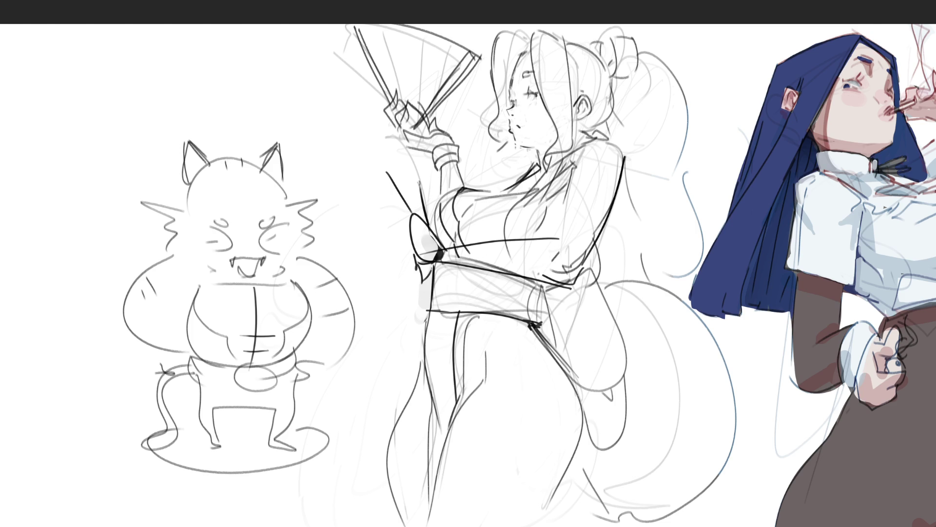
key(ctrl+a)
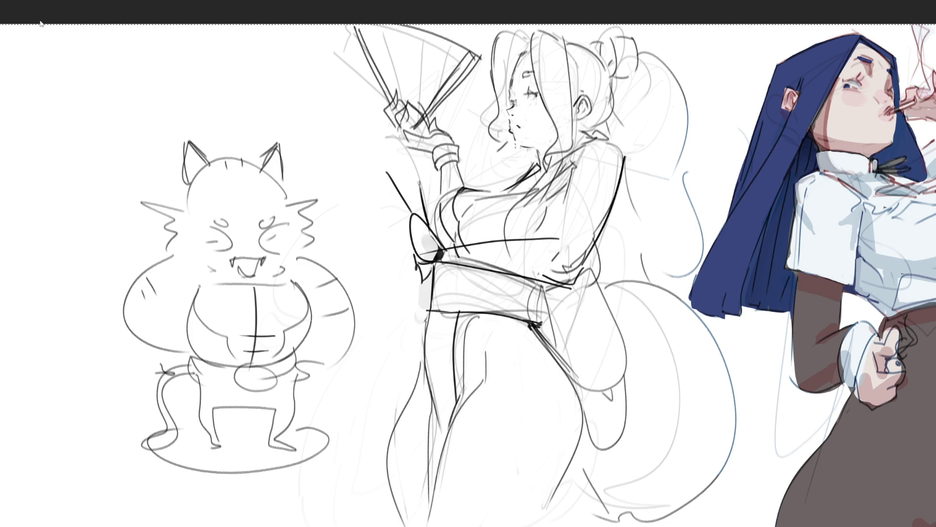
- Clear the selection, hide the nun's line art and fit the whole picture in view
key(ctrl+d)
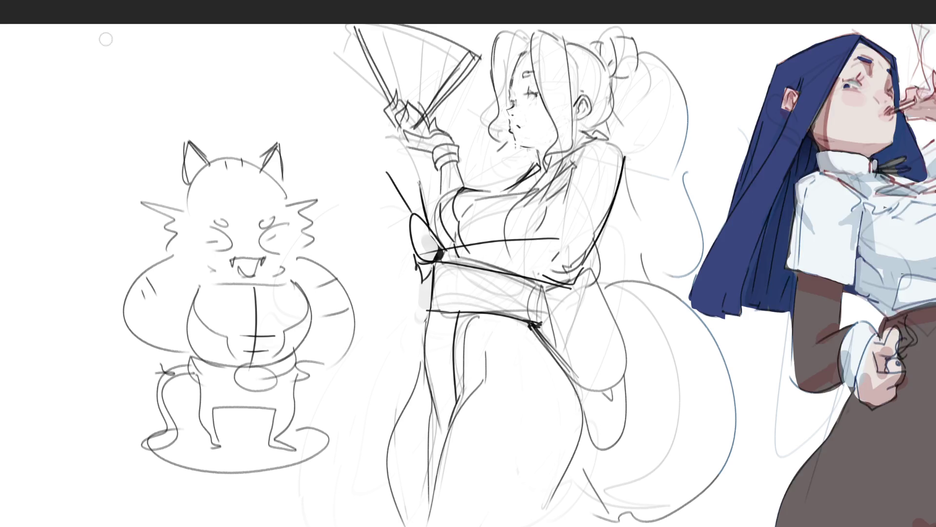
key(ctrl+z)
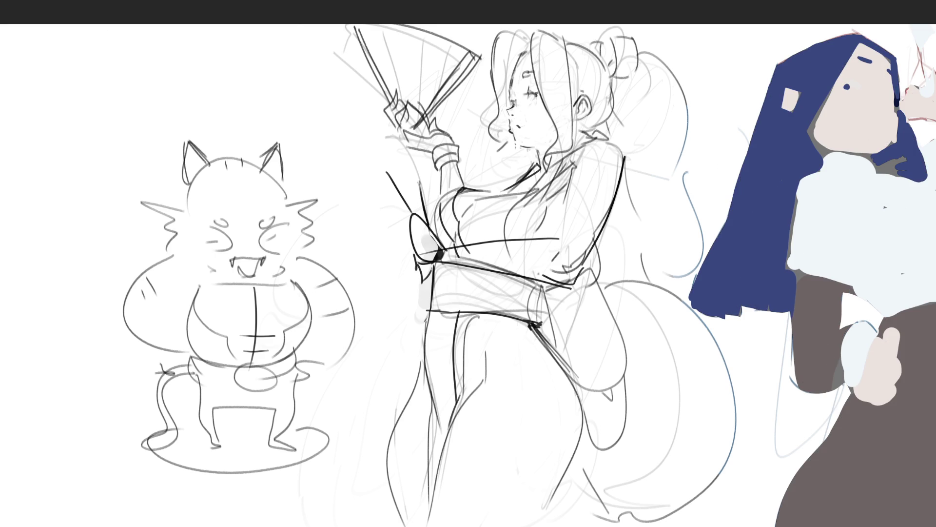
key(ctrl+0)
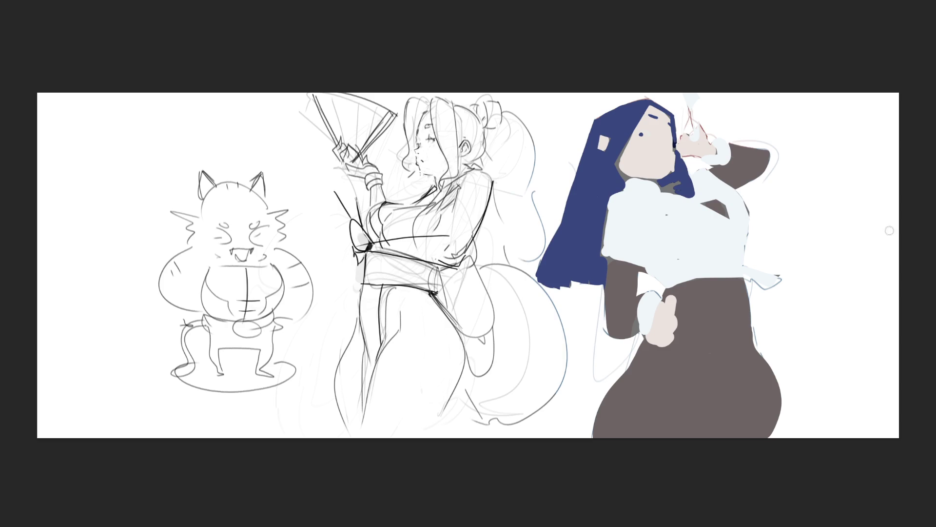
- Wash a purple glaze over the nun and add a soft cyan glow to her lower body
mouse_move(773, 187)
mouse_down()
mouse_move(878, 210)
mouse_move(631, 142)
mouse_move(649, 449)
mouse_move(687, 324)
mouse_move(679, 188)
mouse_move(606, 83)
mouse_up()
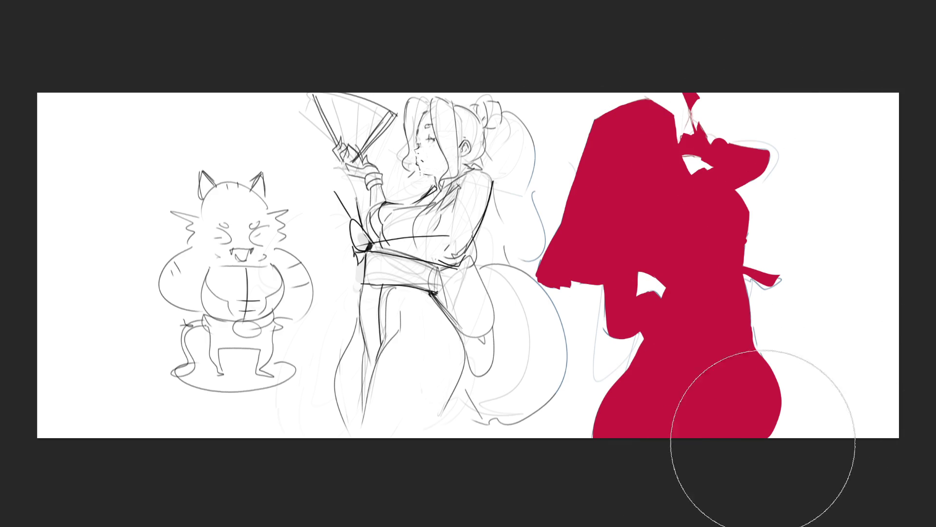
key(bracketright)
key(bracketright)
key(bracketright)
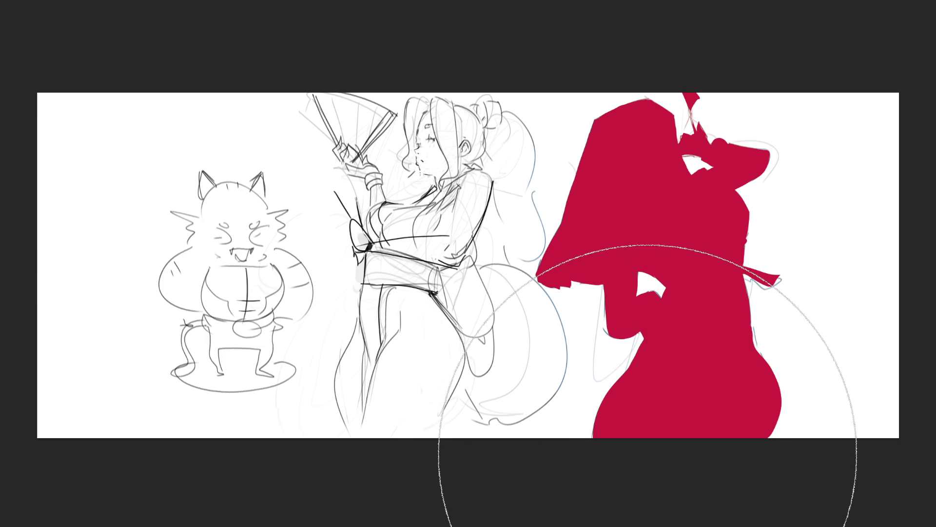
key(bracketright)
click(648, 455)
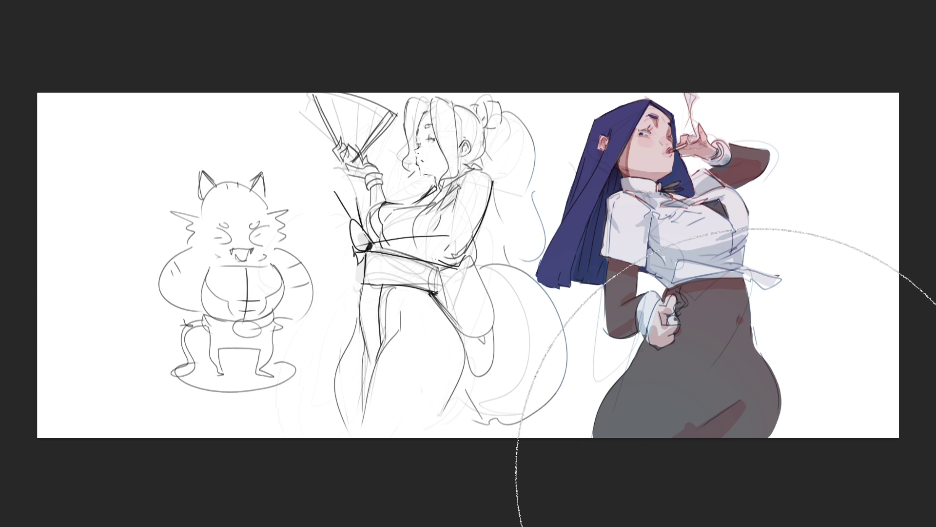
drag(770, 483, 764, 466)
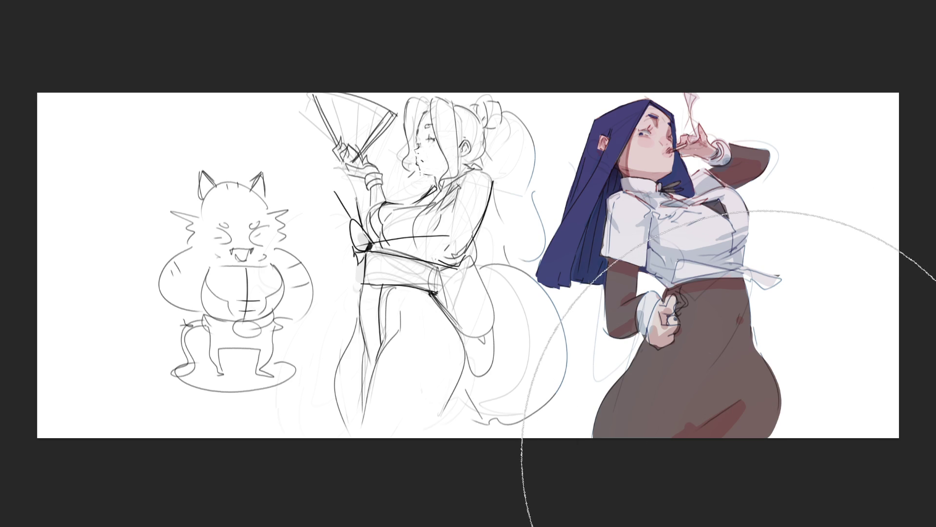
key(ctrl+z)
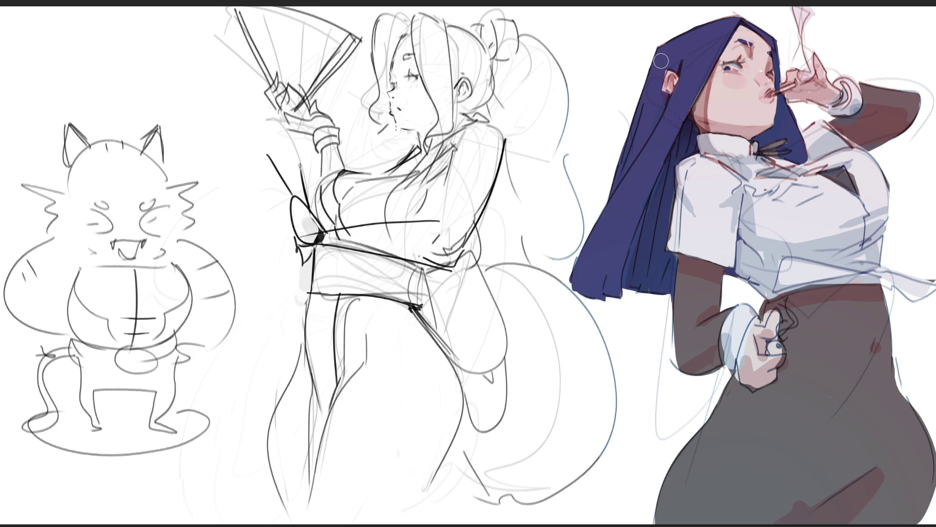
- Paint a light highlight along the top of the hair and cut dark strand gaps into it
drag(659, 60, 720, 34)
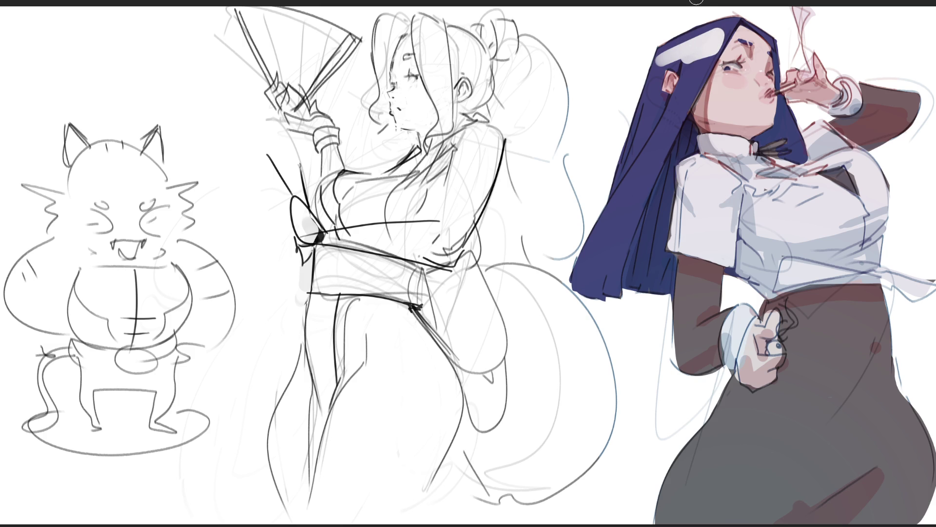
key(ctrl+z)
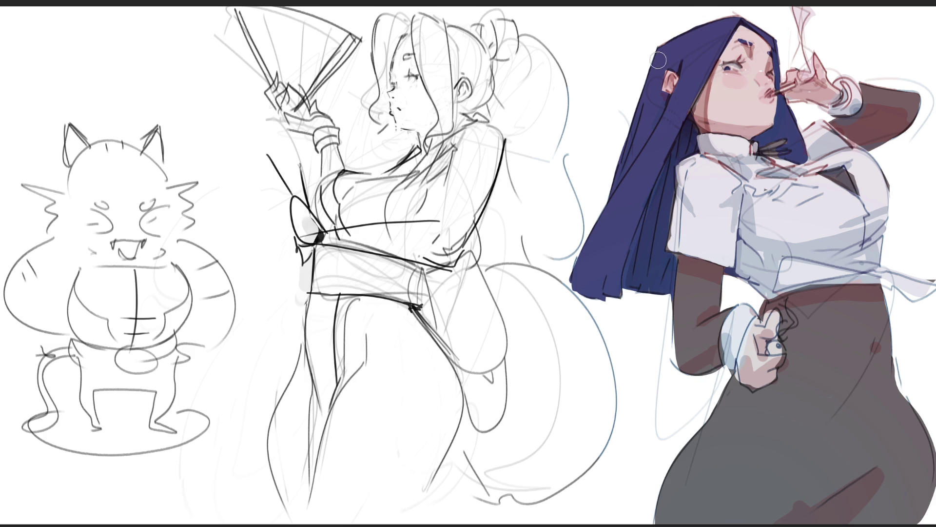
mouse_move(658, 60)
mouse_down()
mouse_move(716, 37)
mouse_move(654, 58)
mouse_up()
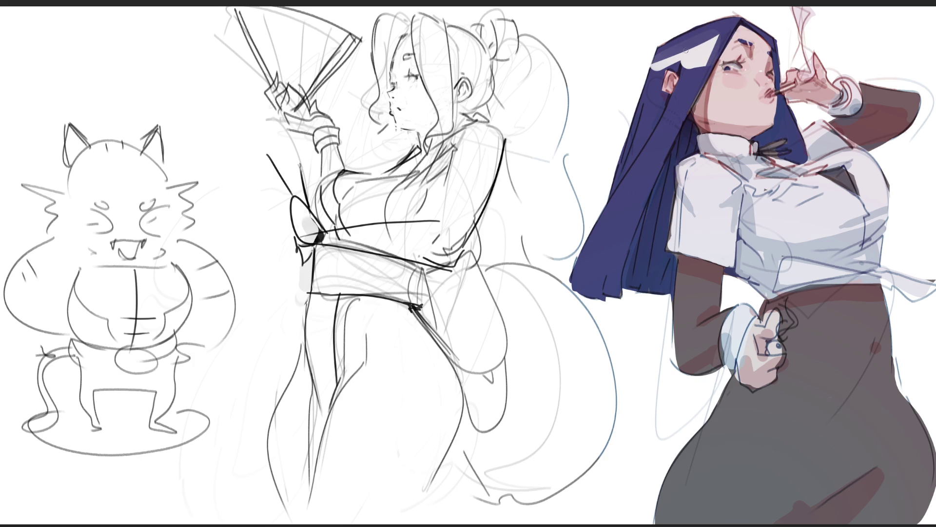
mouse_move(685, 50)
mouse_down()
mouse_move(681, 65)
mouse_move(651, 70)
mouse_move(660, 72)
mouse_up()
drag(688, 50, 682, 67)
drag(714, 37, 701, 67)
drag(632, 100, 701, 51)
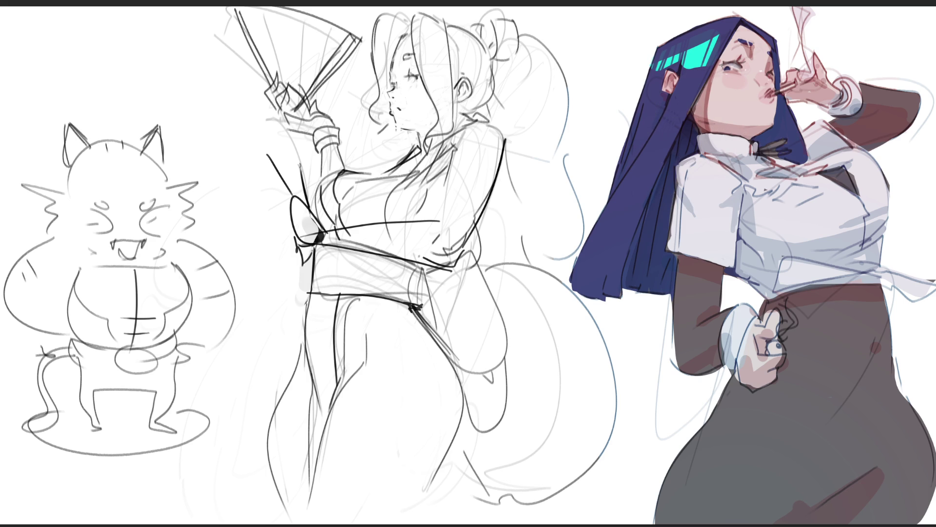
drag(655, 57, 702, 49)
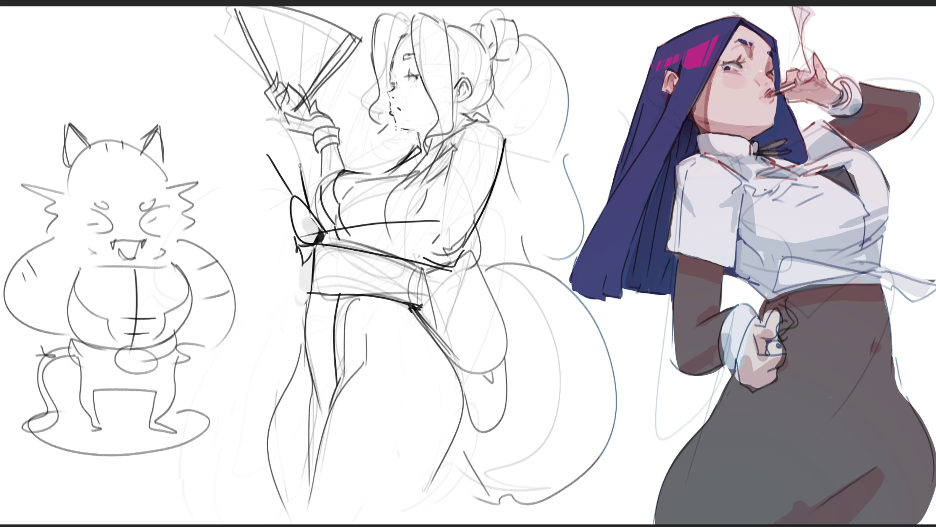
drag(658, 56, 707, 46)
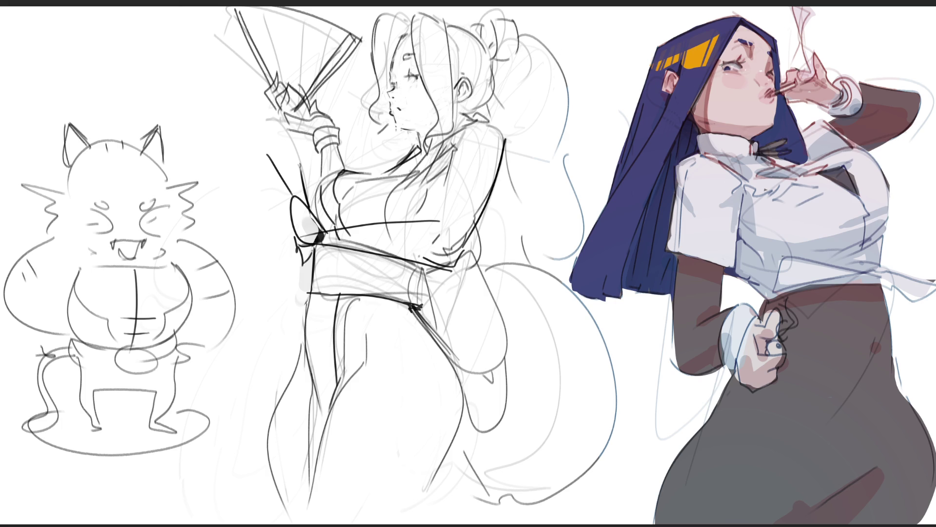
drag(658, 56, 708, 47)
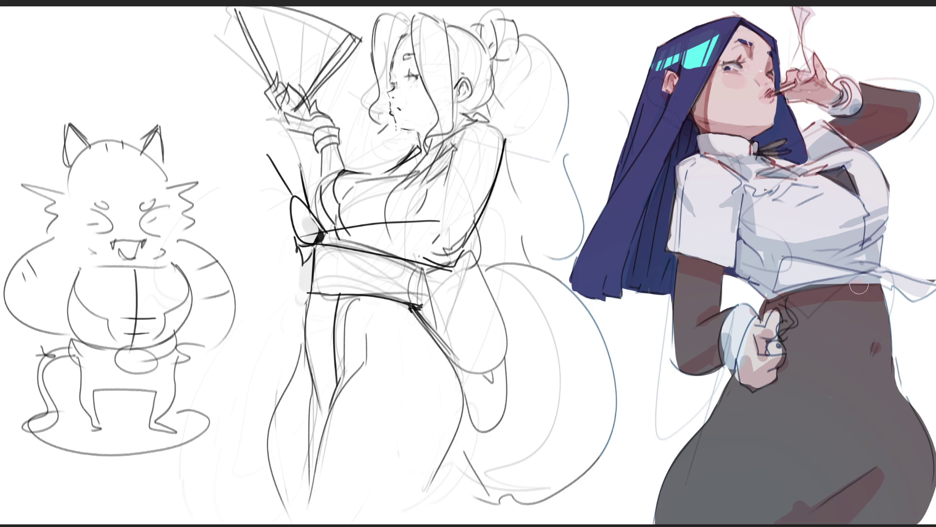
- Shade the nun's navel and add a short reddish shading stroke down the skirt
key(bracketleft)
drag(873, 345, 876, 350)
key(bracketright)
key(bracketright)
key(bracketright)
drag(800, 504, 804, 461)
key(ctrl+z)
drag(800, 507, 826, 436)
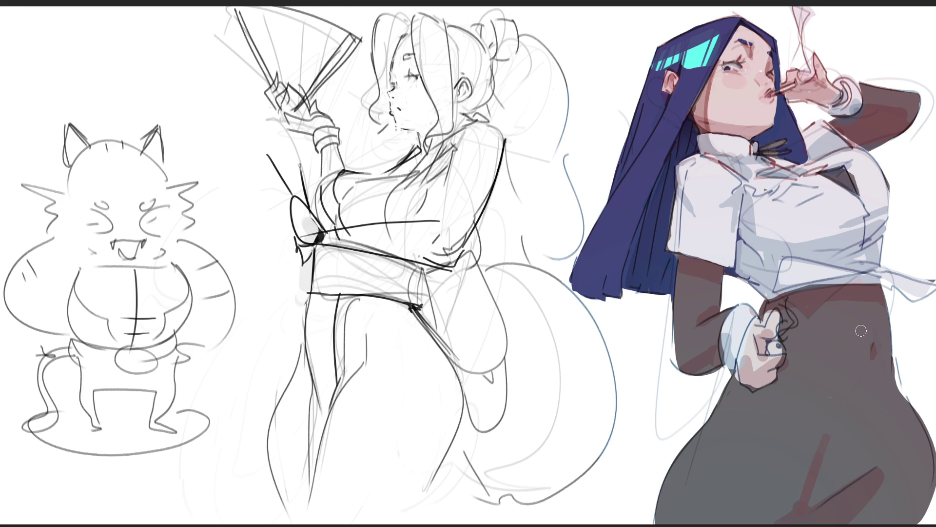
key(ctrl+z)
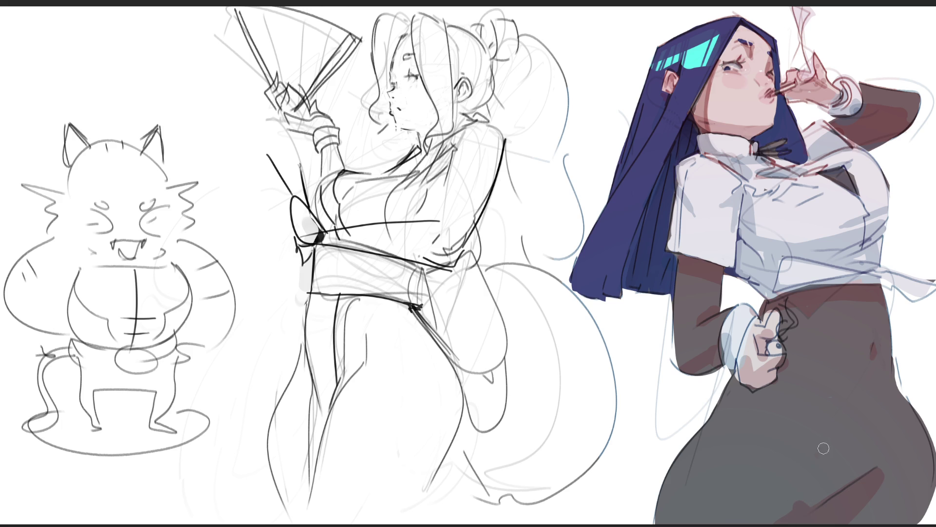
drag(805, 506, 810, 461)
- Shade the skirt's right hip and add a shadow on the skirt below her hand
drag(890, 410, 882, 445)
drag(894, 412, 887, 432)
mouse_move(734, 390)
mouse_down()
mouse_move(768, 400)
mouse_move(737, 419)
mouse_up()
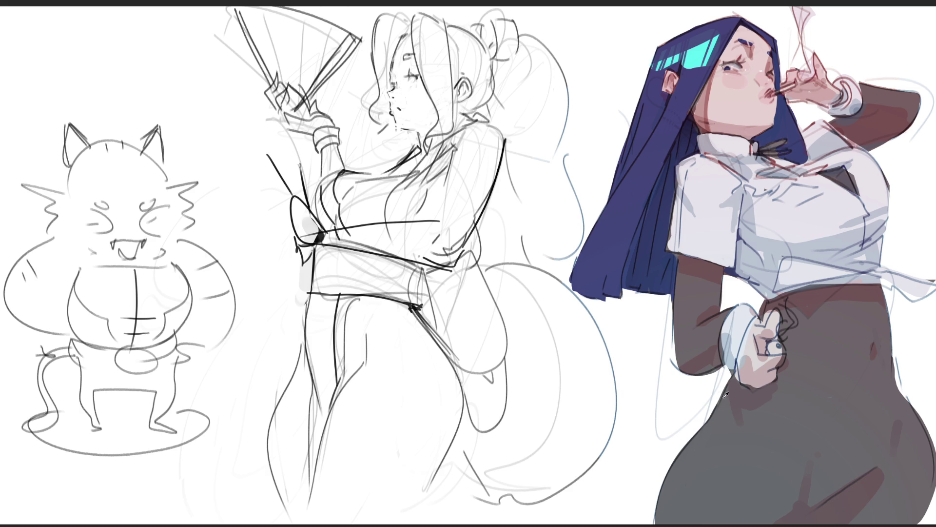
- Add a short dark stroke in the skirt's grey below the cuff
drag(729, 384, 683, 443)
mouse_move(726, 392)
mouse_down()
mouse_move(683, 451)
mouse_move(689, 445)
mouse_up()
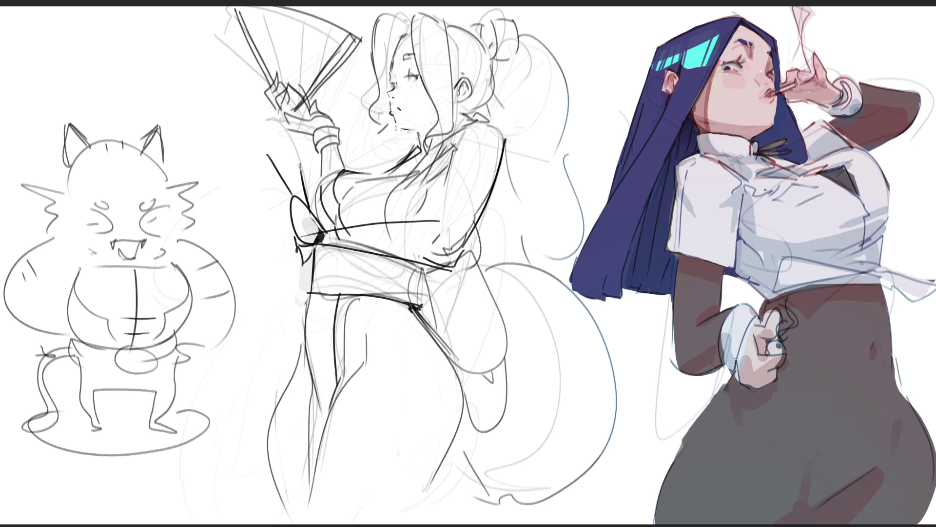
alt+click(726, 361)
drag(731, 378, 677, 449)
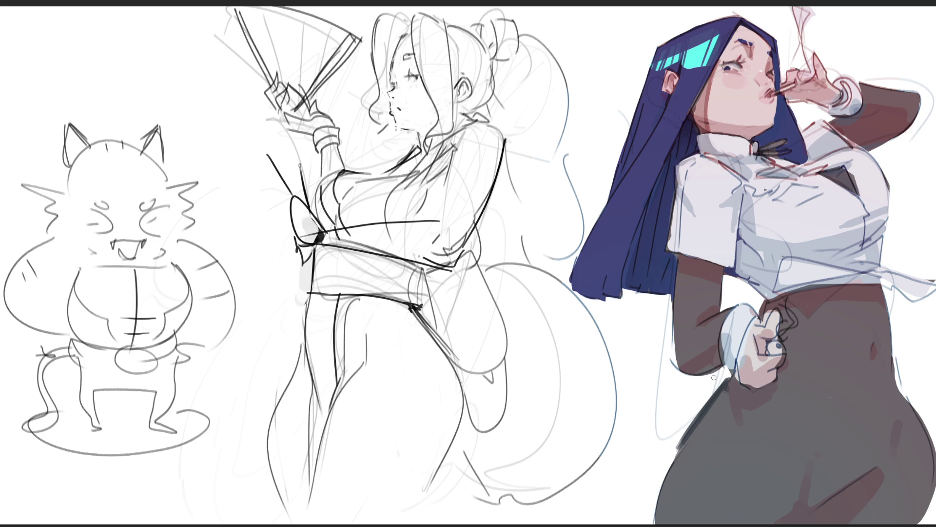
key(ctrl+z)
key(ctrl+z)
key(ctrl+z)
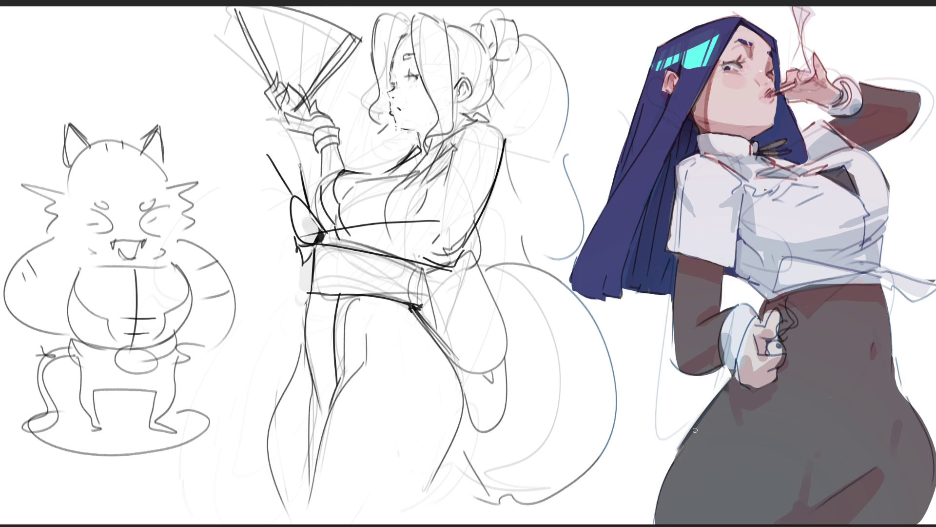
drag(744, 429, 741, 414)
- Shade the shirt's lower edge, its dark triangle and the collar area, with faint light chest strokes
mouse_move(754, 237)
mouse_down()
mouse_move(804, 243)
mouse_move(882, 219)
mouse_move(881, 207)
mouse_up()
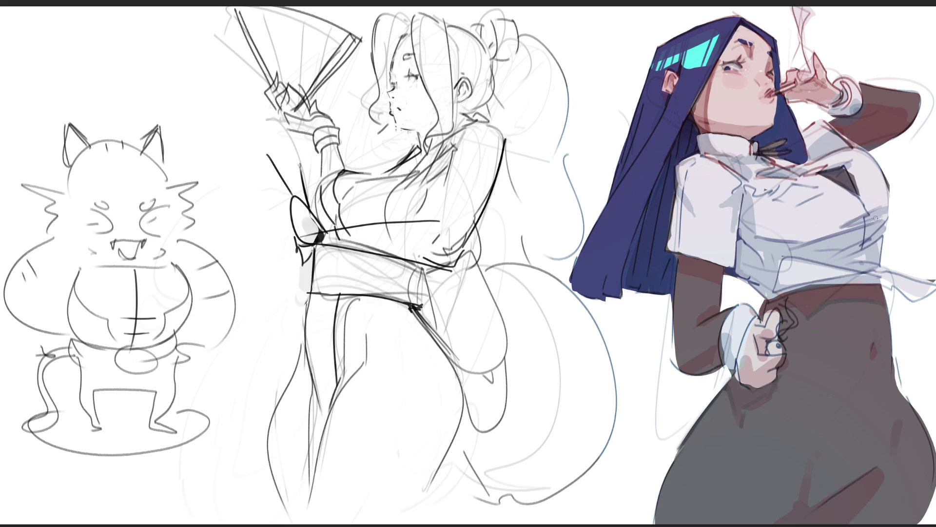
drag(840, 165, 855, 164)
drag(866, 200, 849, 169)
drag(821, 131, 807, 147)
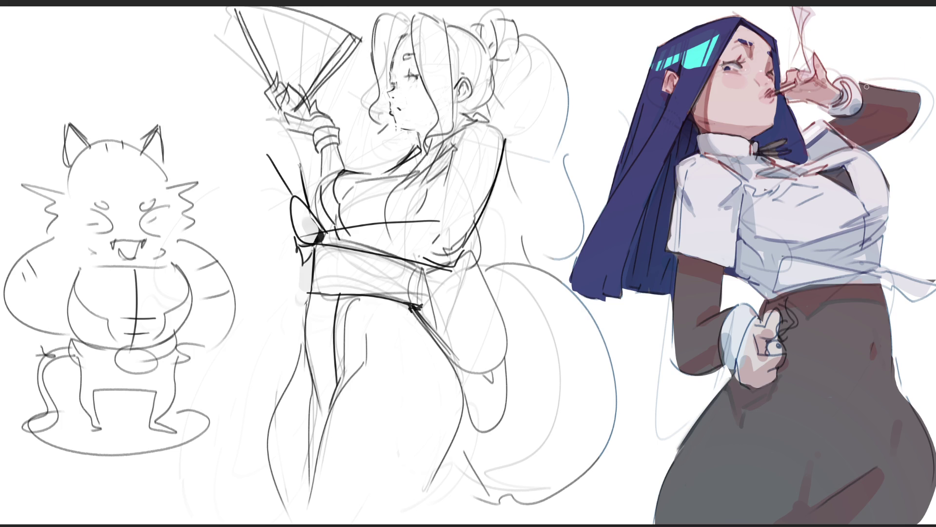
drag(828, 160, 860, 141)
- Paint light highlights across the chest, collar, shoulders, both wrist cuffs and the ring
mouse_move(767, 179)
mouse_down()
mouse_move(809, 194)
mouse_move(824, 180)
mouse_up()
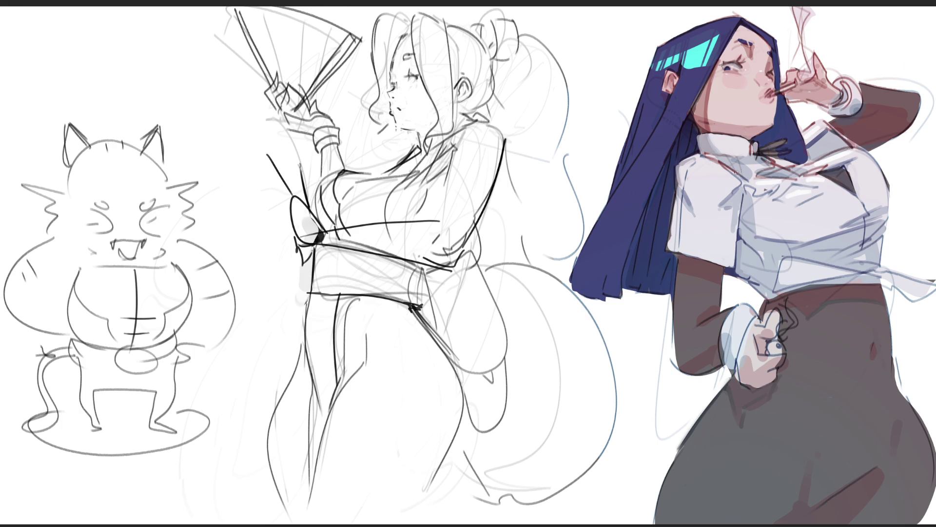
mouse_move(711, 166)
mouse_down()
mouse_move(697, 157)
mouse_move(726, 183)
mouse_up()
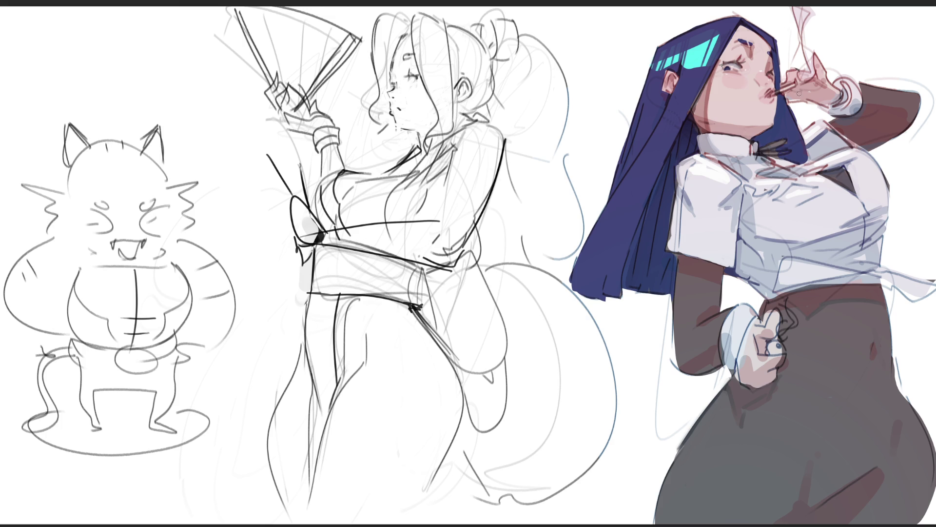
mouse_move(778, 184)
mouse_down()
mouse_move(809, 182)
mouse_move(798, 190)
mouse_up()
mouse_move(834, 163)
mouse_down()
mouse_move(854, 154)
mouse_move(838, 151)
mouse_up()
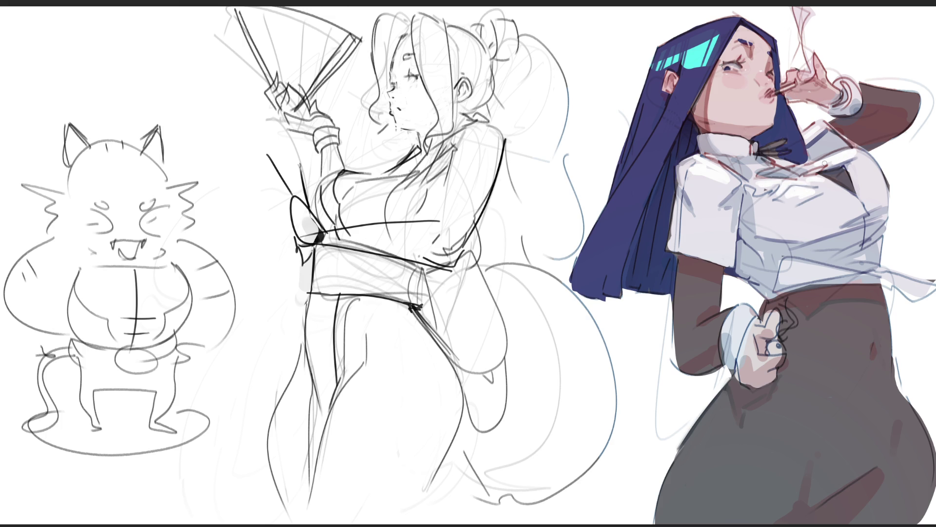
drag(857, 89, 840, 80)
mouse_move(743, 311)
mouse_down()
mouse_move(734, 320)
mouse_move(741, 335)
mouse_up()
mouse_move(769, 349)
mouse_down()
mouse_move(783, 343)
mouse_move(772, 350)
mouse_up()
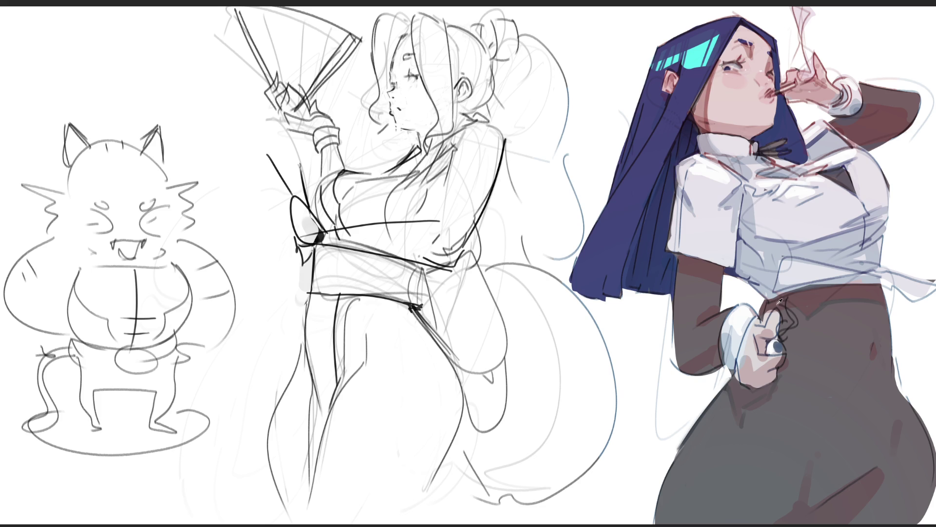
- Define the hand and fingers with dark strokes using a smaller brush
drag(771, 312, 768, 318)
mouse_move(759, 333)
mouse_down()
mouse_move(778, 341)
mouse_move(768, 321)
mouse_up()
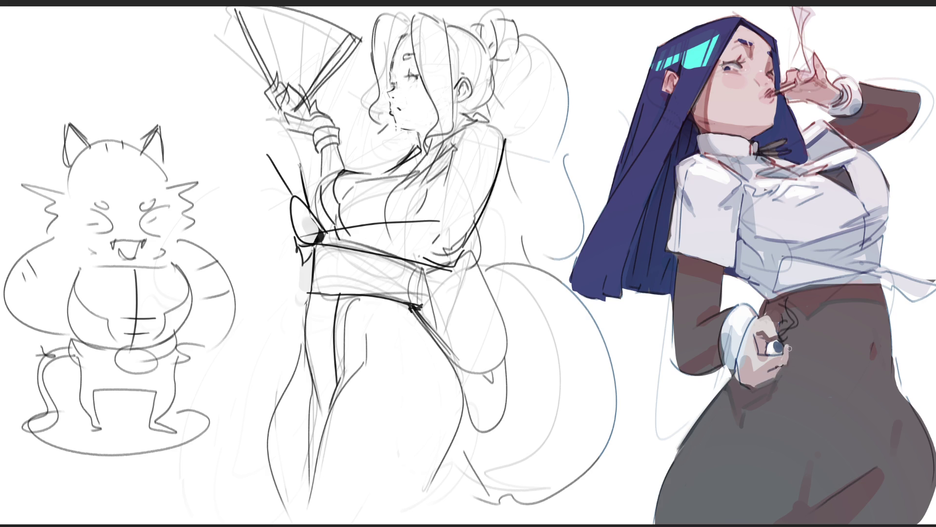
drag(794, 370, 785, 359)
mouse_move(775, 326)
mouse_down()
mouse_move(764, 343)
mouse_move(771, 336)
mouse_up()
- Add a beauty mark below the lip and draw a straight red stick from her hand to the canvas edge
click(762, 103)
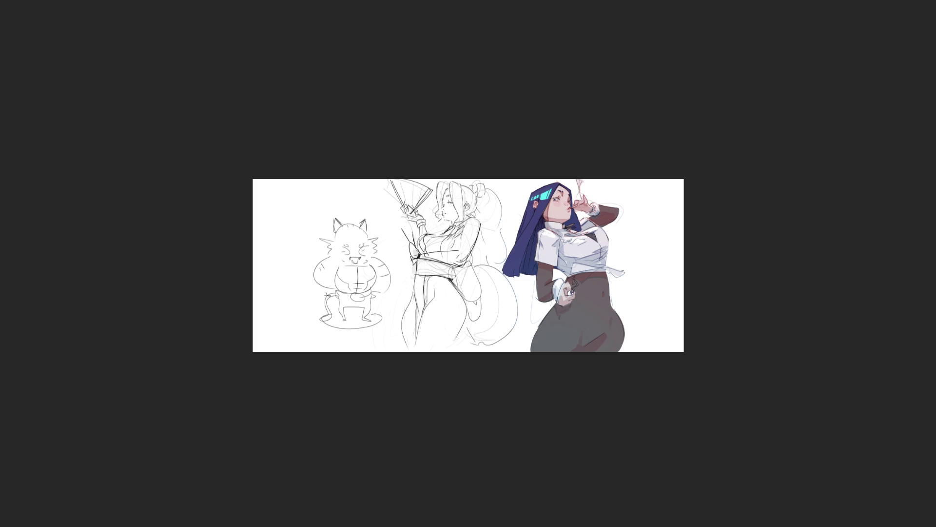
shift+click(678, 273)
key(ctrl+z)
shift+click(679, 223)
key(ctrl+z)
shift+click(684, 246)
- Shrink the brush and revert a small shading stroke on the skirt
key(bracketleft)
key(bracketleft)
key(bracketleft)
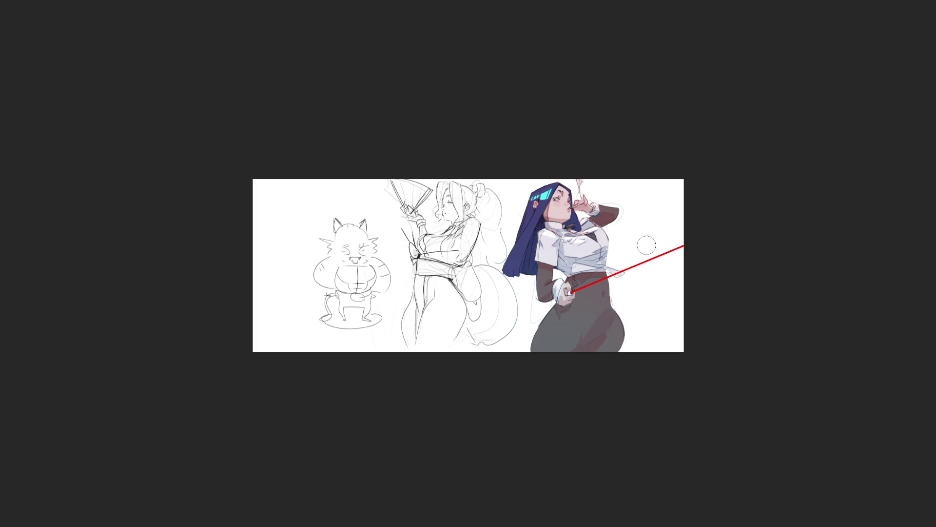
key(ctrl+z)
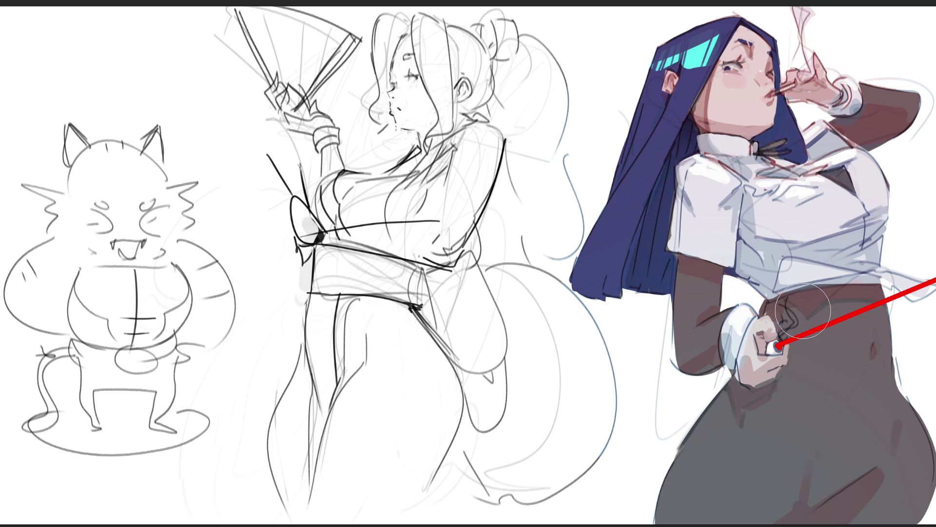
- With a smaller brush, redraw the waist's dark strokes and brighten the cigarette with white
key(bracketleft)
key(bracketleft)
key(bracketleft)
drag(795, 312, 790, 321)
drag(778, 92, 793, 85)
- Lasso a selection around the kimono woman sketch
mouse_move(187, 22)
mouse_down()
mouse_move(271, 342)
mouse_move(233, 520)
mouse_up()
mouse_move(666, 524)
mouse_down()
mouse_move(630, 359)
mouse_move(594, 294)
mouse_move(567, 277)
mouse_move(588, 214)
mouse_move(572, 14)
mouse_move(181, 6)
mouse_up()
mouse_move(592, 265)
mouse_down()
mouse_move(578, 256)
mouse_move(565, 282)
mouse_move(626, 342)
mouse_up()
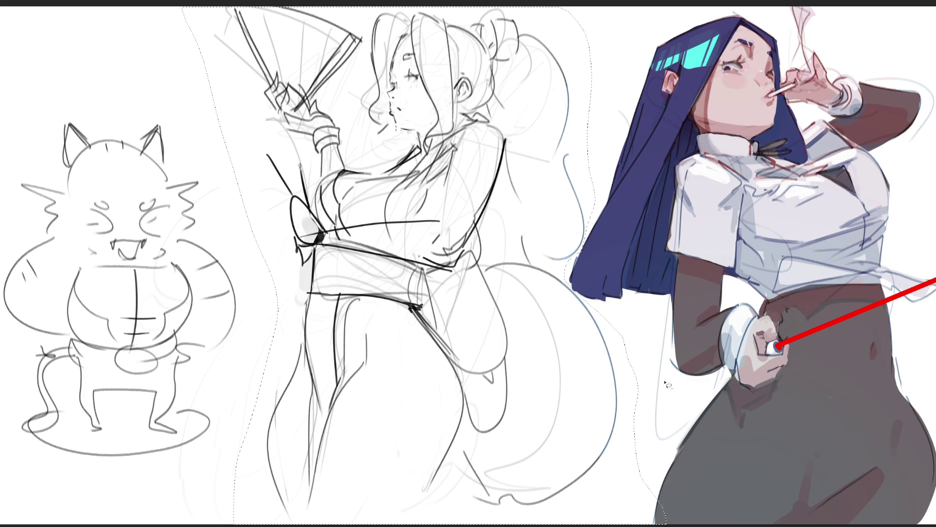
- Free-transform the kimono woman sketch: nudge it left, squash it from the top, skew it, commit and deselect
key(ctrl+t)
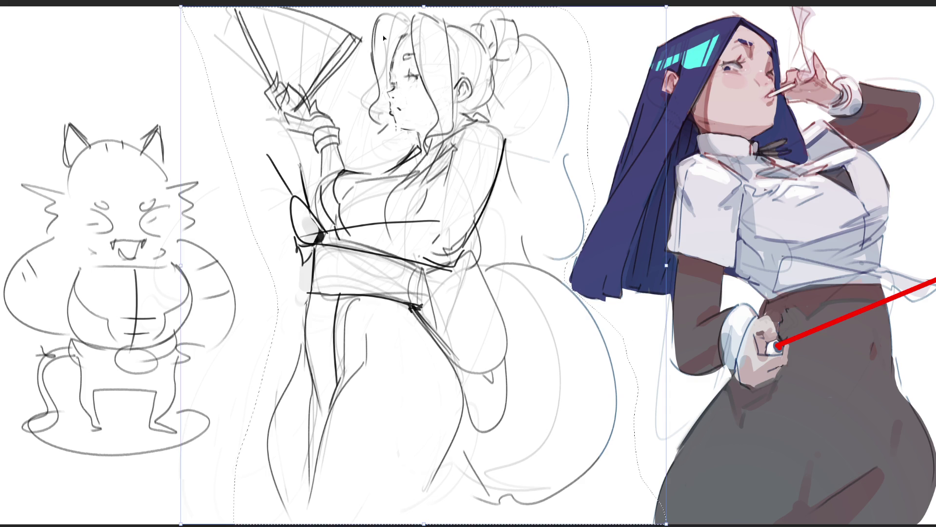
drag(418, 12, 407, 11)
mouse_move(378, 17)
mouse_down()
mouse_move(386, 89)
mouse_move(341, 83)
mouse_move(362, 51)
mouse_up()
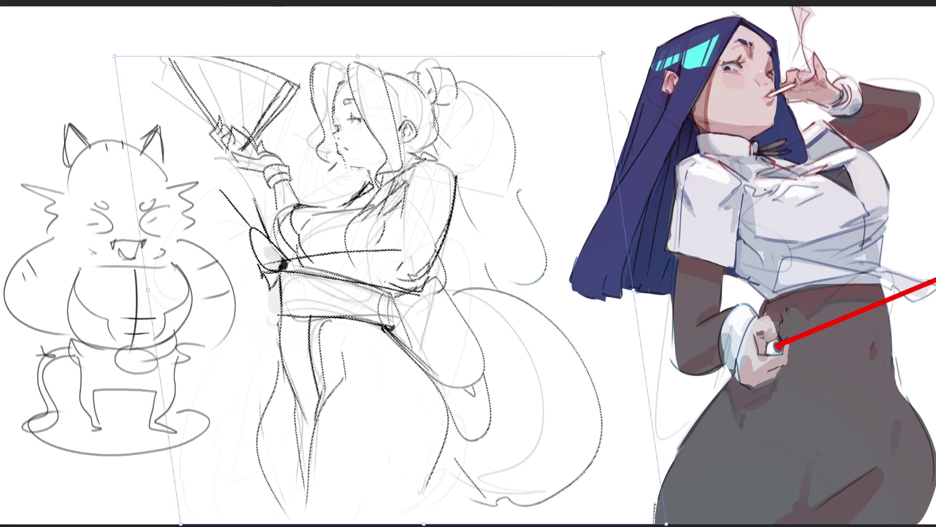
mouse_move(596, 58)
mouse_down()
mouse_move(627, 17)
mouse_move(492, 4)
mouse_move(456, 24)
mouse_move(462, 65)
mouse_move(500, 34)
mouse_move(460, 19)
mouse_up()
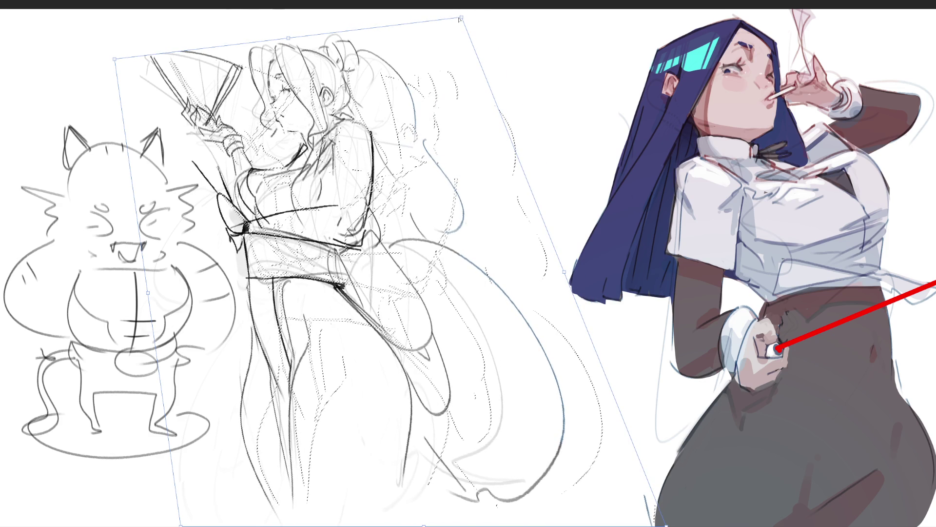
key(Return)
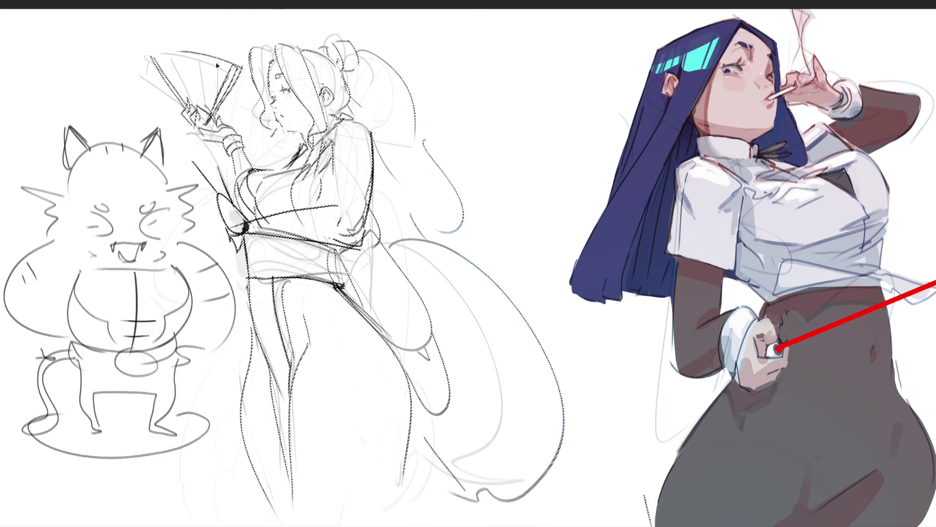
key(ctrl+d)
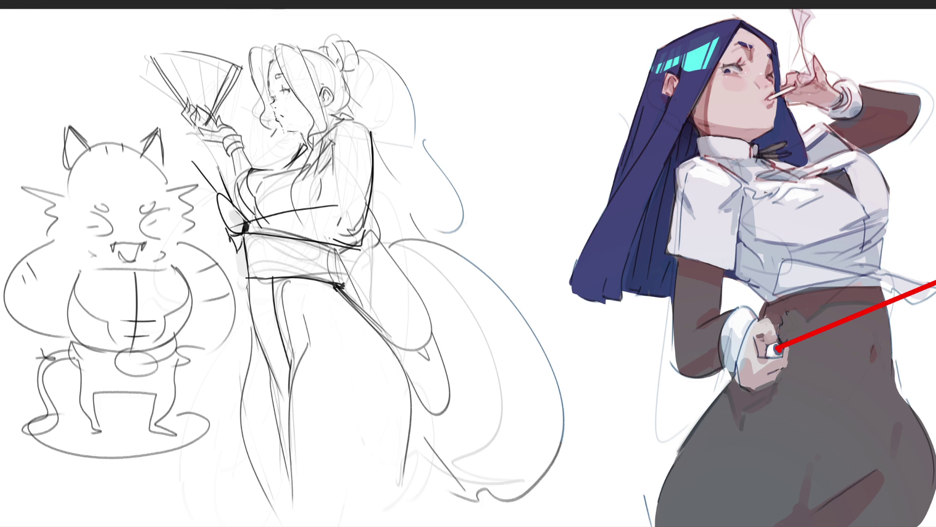
- Lasso the kimono woman figure, undo back to the other pose version, reselect her, and soft-erase her lines
mouse_move(453, 63)
mouse_down()
mouse_move(433, 50)
mouse_move(66, 68)
mouse_move(168, 130)
mouse_move(234, 279)
mouse_move(171, 497)
mouse_move(616, 526)
mouse_move(488, 95)
mouse_up()
key(ctrl+z)
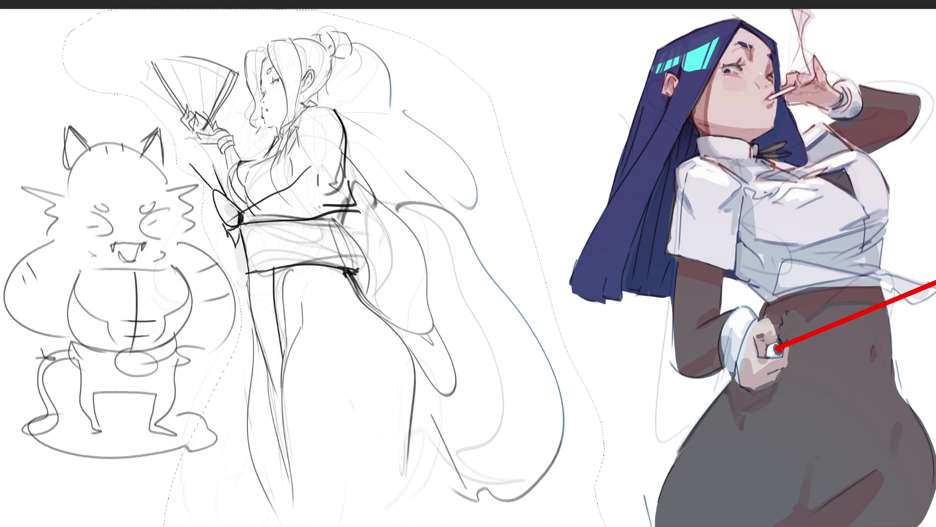
key(ctrl+d)
key(ctrl+shift+d)
key(e)
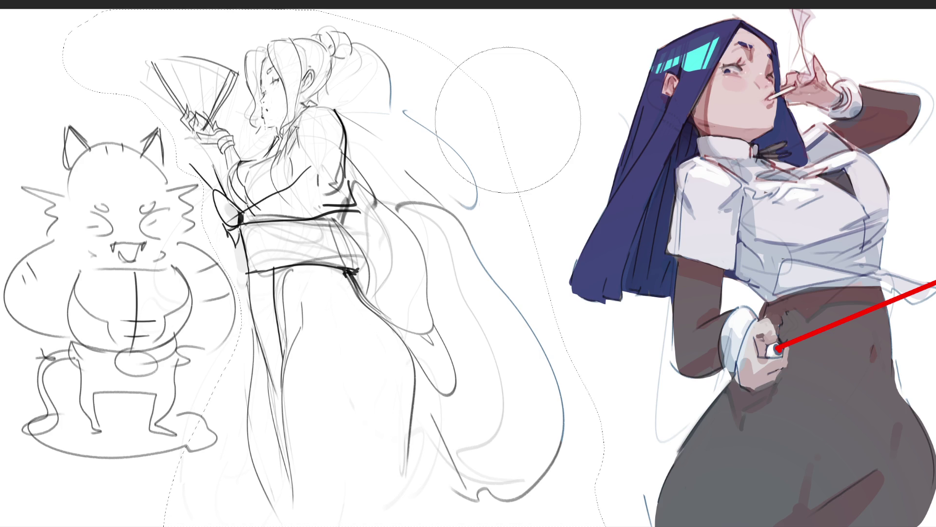
mouse_move(502, 120)
mouse_down()
mouse_move(92, 68)
mouse_move(518, 233)
mouse_move(507, 444)
mouse_move(629, 464)
mouse_up()
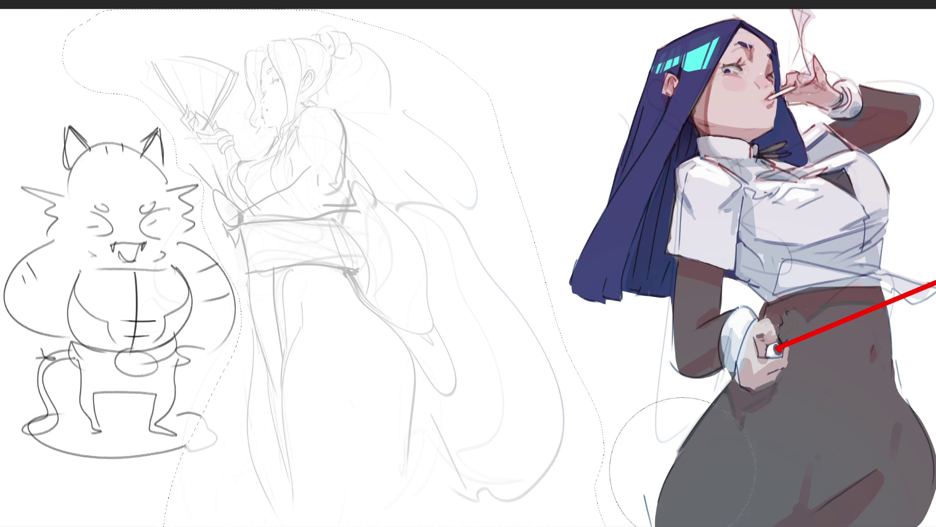
- Restore the accidentally erased fan arm lines and drop the selection
key(ctrl+z)
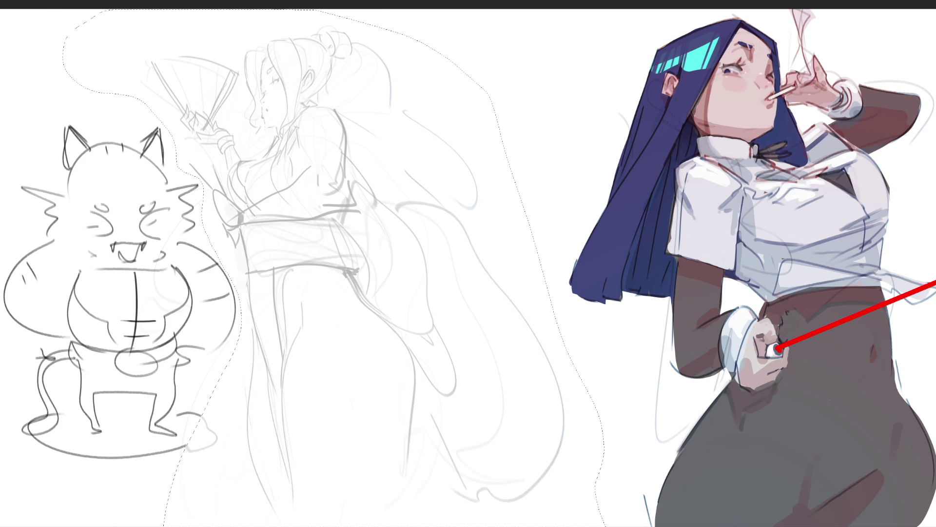
key(ctrl+d)
- Rough in the woman's head, neck and looping hair strokes over the faded lines
mouse_move(290, 54)
mouse_down()
mouse_move(285, 96)
mouse_move(308, 124)
mouse_up()
drag(302, 36, 287, 96)
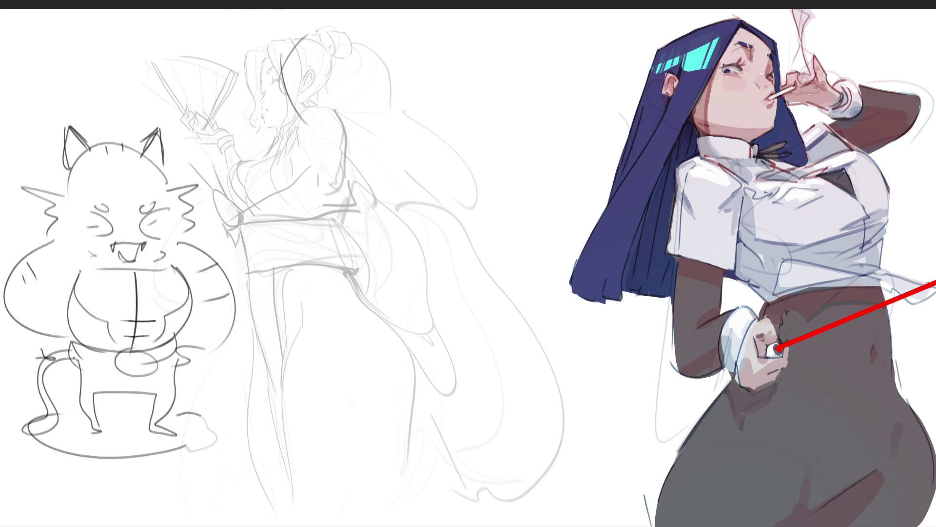
mouse_move(280, 64)
mouse_down()
mouse_move(348, 70)
mouse_move(350, 98)
mouse_up()
mouse_move(315, 136)
mouse_down()
mouse_move(344, 125)
mouse_move(341, 134)
mouse_move(332, 131)
mouse_move(356, 67)
mouse_move(373, 98)
mouse_up()
drag(359, 101, 308, 147)
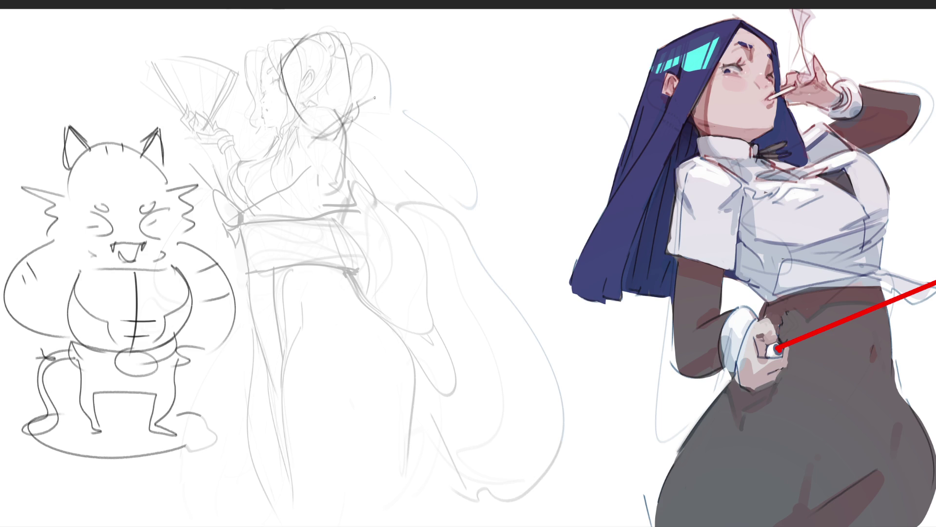
drag(373, 85, 363, 97)
drag(334, 37, 323, 49)
drag(358, 9, 366, 73)
drag(363, 46, 351, 81)
drag(366, 14, 371, 49)
drag(361, 100, 400, 76)
mouse_move(390, 102)
mouse_down()
mouse_move(429, 39)
mouse_move(461, 146)
mouse_move(347, 193)
mouse_up()
- Sketch the shoulder, arm, torso outline and waist line, plus diagonals right of the figure
mouse_move(365, 115)
mouse_down()
mouse_move(317, 157)
mouse_move(342, 162)
mouse_up()
mouse_move(344, 155)
mouse_down()
mouse_move(322, 205)
mouse_move(293, 212)
mouse_up()
drag(292, 156, 289, 191)
drag(293, 133, 259, 178)
mouse_move(249, 229)
mouse_down()
mouse_move(304, 232)
mouse_move(322, 219)
mouse_up()
mouse_move(341, 161)
mouse_down()
mouse_move(326, 224)
mouse_move(347, 257)
mouse_up()
drag(297, 290, 331, 285)
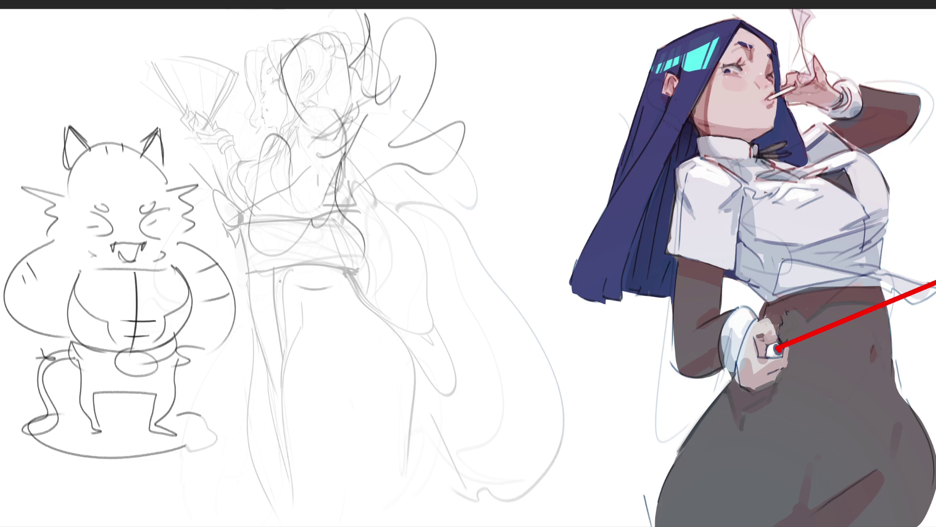
drag(325, 193, 280, 278)
mouse_move(342, 176)
mouse_down()
mouse_move(369, 242)
mouse_move(337, 266)
mouse_up()
drag(298, 278, 347, 263)
drag(367, 137, 385, 227)
mouse_move(408, 152)
mouse_down()
mouse_move(383, 214)
mouse_move(434, 165)
mouse_up()
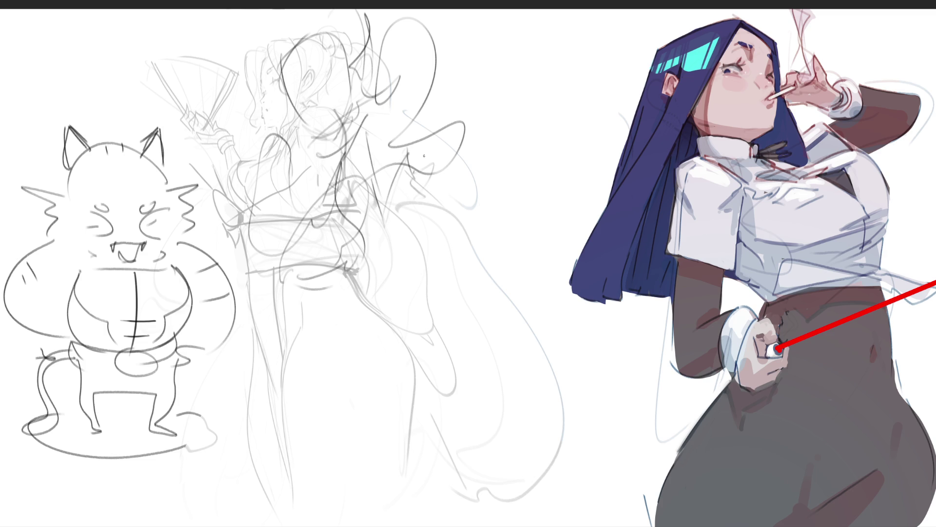
drag(508, 81, 420, 168)
mouse_move(483, 109)
mouse_down()
mouse_move(439, 168)
mouse_move(437, 193)
mouse_up()
- Rough in the lower torso, hips, U-shaped skirt and lower robe down to a base line
mouse_move(282, 156)
mouse_down()
mouse_move(269, 256)
mouse_move(352, 312)
mouse_up()
drag(353, 312, 392, 300)
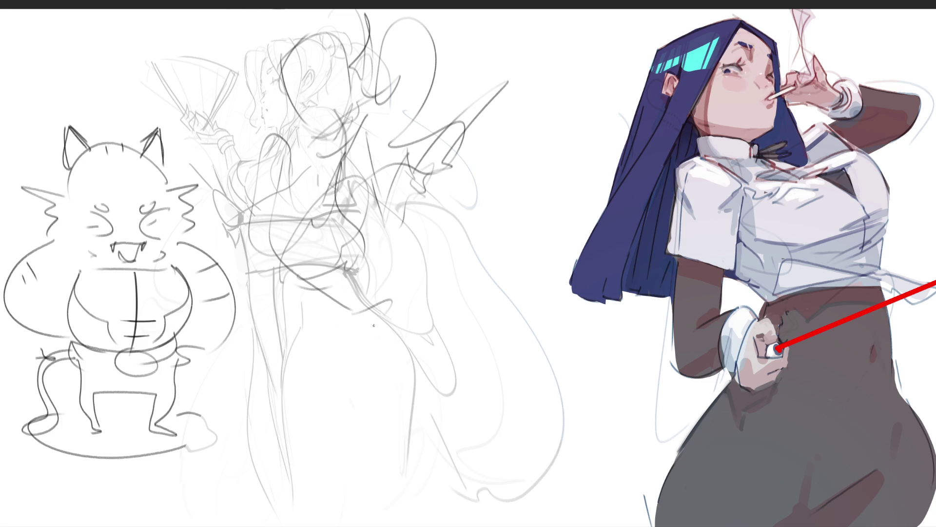
drag(280, 253, 308, 327)
drag(261, 234, 251, 351)
drag(258, 364, 320, 328)
drag(275, 220, 273, 289)
drag(255, 331, 285, 352)
mouse_move(257, 245)
mouse_down()
mouse_move(256, 261)
mouse_move(333, 356)
mouse_move(320, 390)
mouse_up()
drag(260, 329, 309, 446)
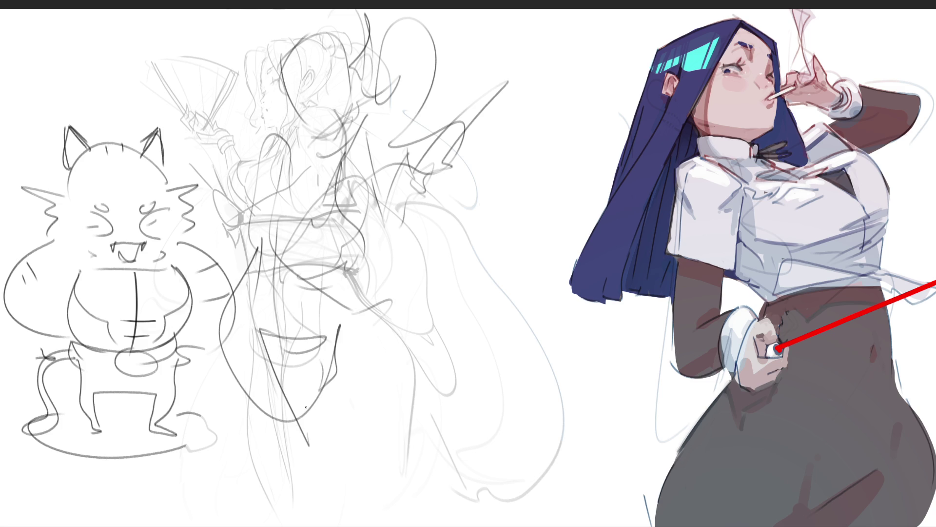
mouse_move(332, 283)
mouse_down()
mouse_move(307, 429)
mouse_move(369, 388)
mouse_move(357, 463)
mouse_up()
mouse_move(232, 285)
mouse_down()
mouse_move(222, 371)
mouse_move(301, 457)
mouse_up()
drag(317, 451, 363, 424)
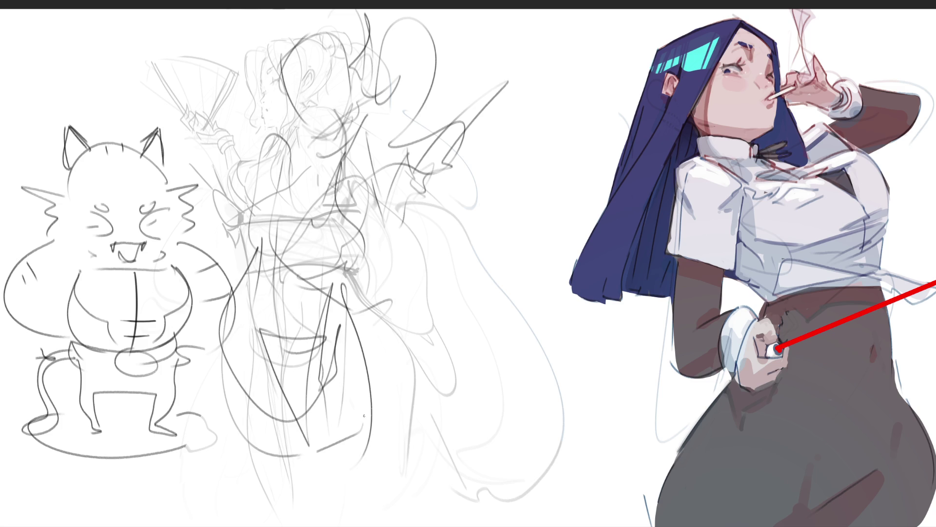
drag(366, 363, 380, 424)
drag(342, 299, 437, 418)
drag(356, 437, 458, 453)
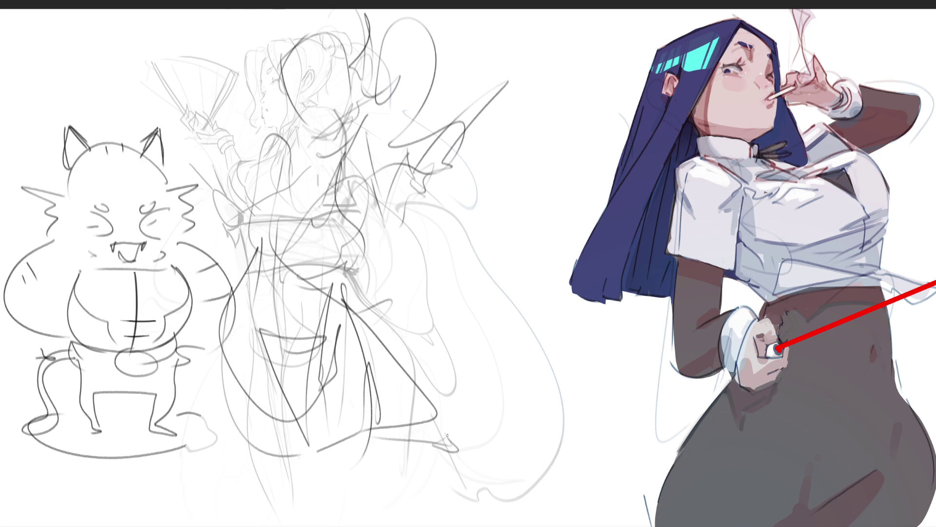
drag(415, 415, 448, 438)
- Add head and chin strokes, a circle for the fan and left-side curves, then fade the rough
mouse_move(277, 135)
mouse_down()
mouse_move(238, 247)
mouse_move(401, 220)
mouse_move(425, 188)
mouse_up()
drag(310, 174, 360, 185)
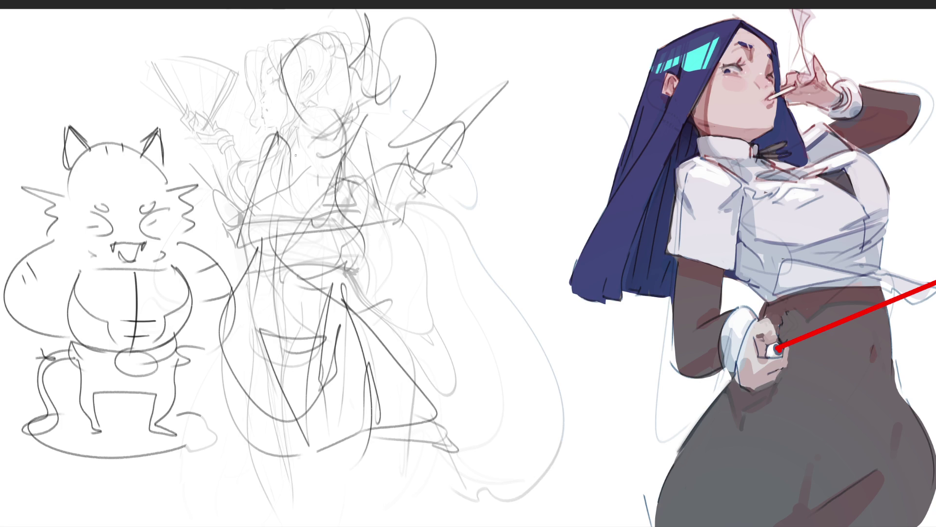
drag(285, 115, 275, 127)
drag(277, 78, 292, 44)
mouse_move(292, 38)
mouse_down()
mouse_move(340, 18)
mouse_move(293, 11)
mouse_move(256, 112)
mouse_up()
drag(254, 110, 268, 131)
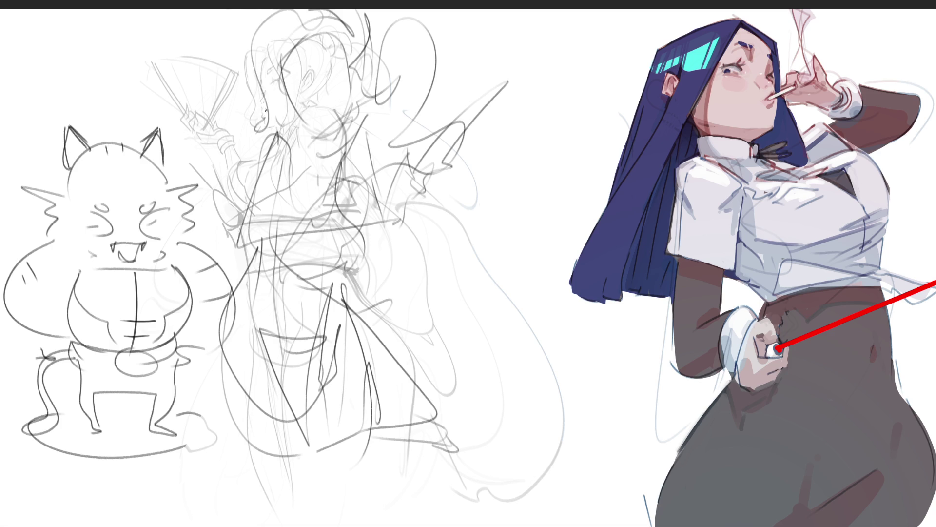
drag(219, 51, 215, 49)
drag(264, 109, 251, 130)
drag(279, 134, 247, 255)
drag(249, 196, 200, 254)
drag(202, 225, 196, 279)
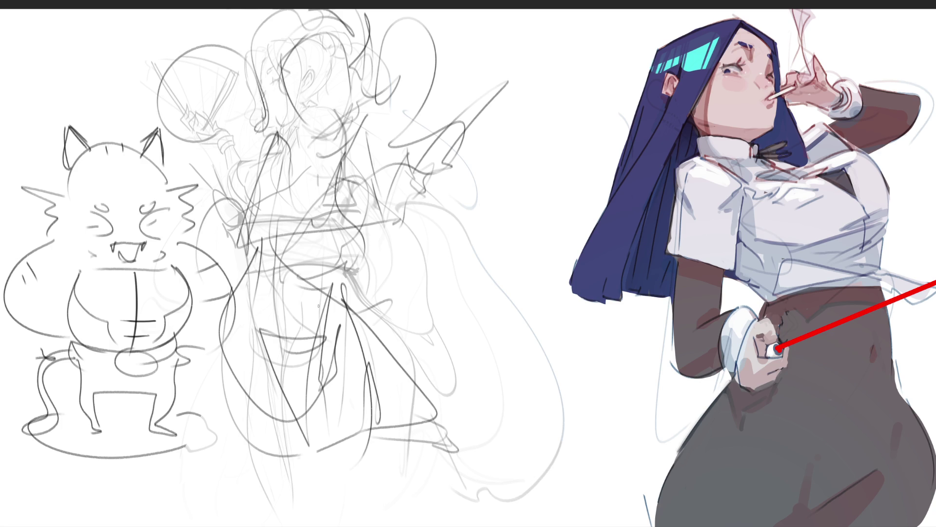
drag(288, 266, 373, 310)
drag(371, 304, 361, 345)
mouse_move(439, 73)
mouse_down()
mouse_move(317, 49)
mouse_move(273, 137)
mouse_move(263, 205)
mouse_up()
- Ink the woman's face: eyes, nose, jawline, chin and right cheek in dark lines
drag(476, 428, 534, 472)
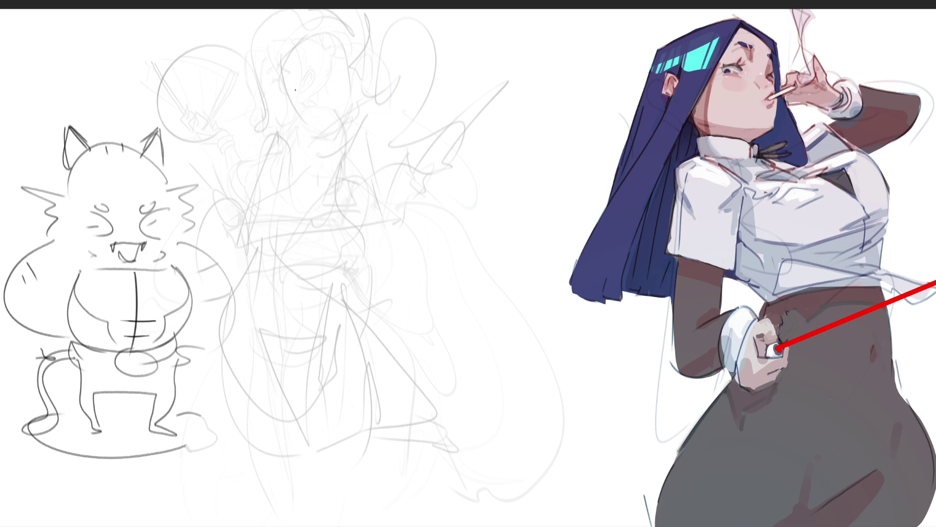
mouse_move(290, 88)
mouse_down()
mouse_move(306, 102)
mouse_move(298, 100)
mouse_move(309, 97)
mouse_move(301, 79)
mouse_up()
drag(306, 125, 310, 128)
drag(316, 125, 318, 131)
drag(284, 93, 354, 175)
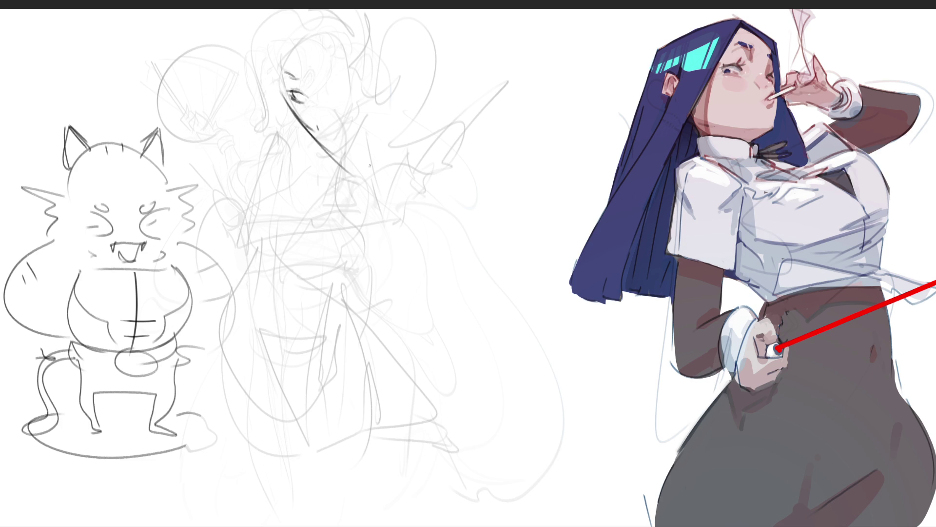
drag(326, 134, 352, 117)
drag(298, 155, 345, 120)
mouse_move(351, 60)
mouse_down()
mouse_move(353, 124)
mouse_move(354, 76)
mouse_up()
drag(352, 76, 343, 121)
drag(339, 133, 333, 154)
mouse_move(325, 100)
mouse_down()
mouse_move(343, 94)
mouse_move(336, 85)
mouse_up()
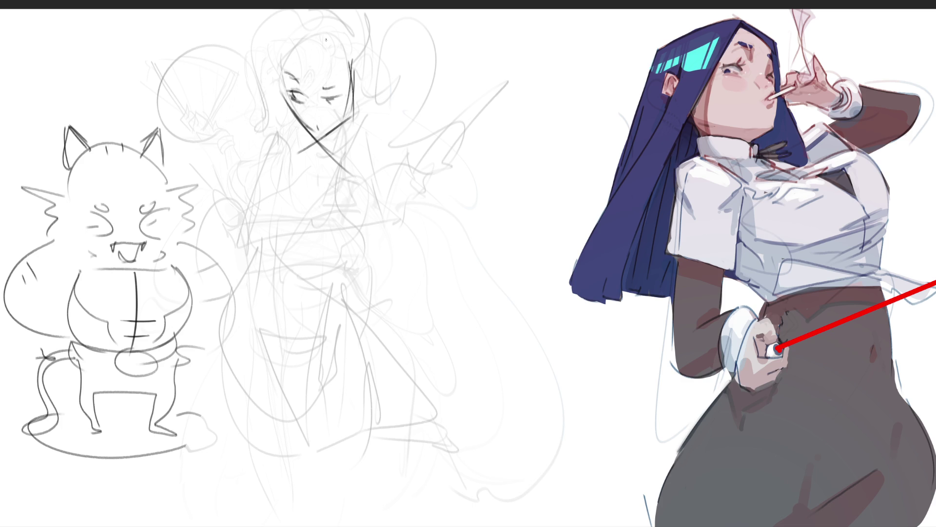
- Draw the hairline, long right-side hair strands, the ear and the left face edge, discarding a bad jaw stroke
mouse_move(298, 47)
mouse_down()
mouse_move(281, 72)
mouse_move(291, 127)
mouse_up()
mouse_move(319, 45)
mouse_down()
mouse_move(352, 138)
mouse_move(326, 28)
mouse_move(361, 166)
mouse_up()
drag(359, 77, 355, 97)
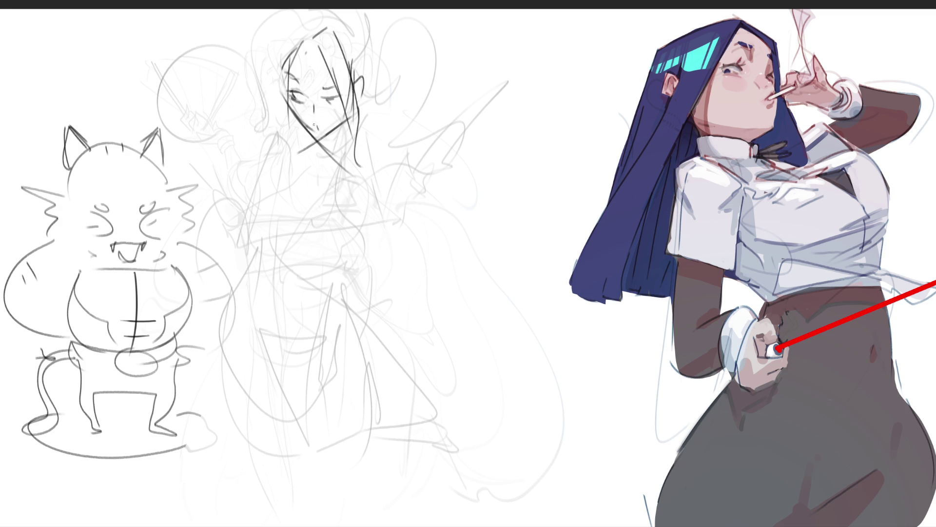
drag(288, 102, 317, 133)
key(ctrl+z)
drag(336, 100, 325, 96)
mouse_move(304, 43)
mouse_down()
mouse_move(283, 146)
mouse_move(301, 156)
mouse_move(275, 95)
mouse_move(273, 37)
mouse_move(301, 34)
mouse_move(272, 120)
mouse_move(319, 31)
mouse_move(355, 77)
mouse_up()
- Add dark hair strokes across the top of the head, thicken the ear, and draw the hair bun
mouse_move(351, 39)
mouse_down()
mouse_move(362, 65)
mouse_move(349, 45)
mouse_up()
drag(306, 23, 319, 18)
drag(318, 30, 337, 12)
drag(354, 13, 363, 42)
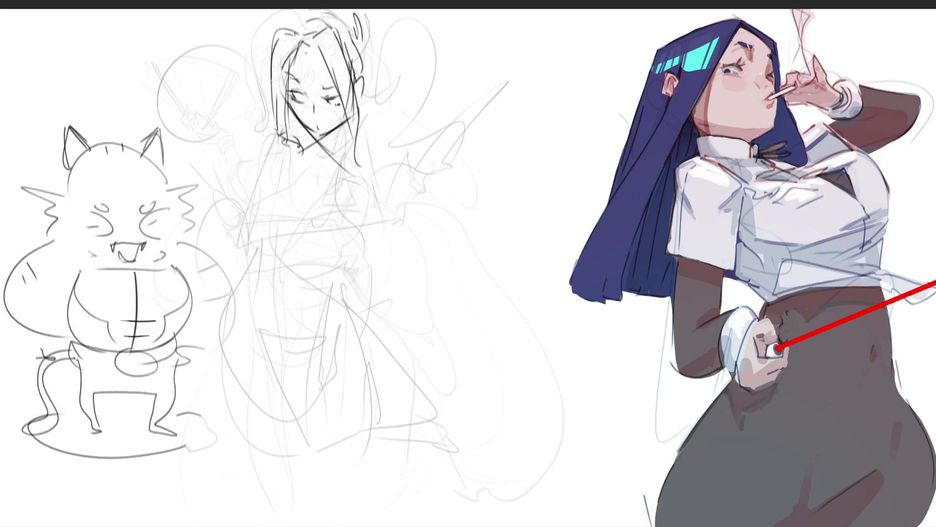
mouse_move(365, 72)
mouse_down()
mouse_move(358, 96)
mouse_move(360, 77)
mouse_up()
drag(356, 34, 367, 72)
mouse_move(363, 15)
mouse_down()
mouse_move(351, 28)
mouse_move(359, 38)
mouse_up()
drag(301, 26, 312, 13)
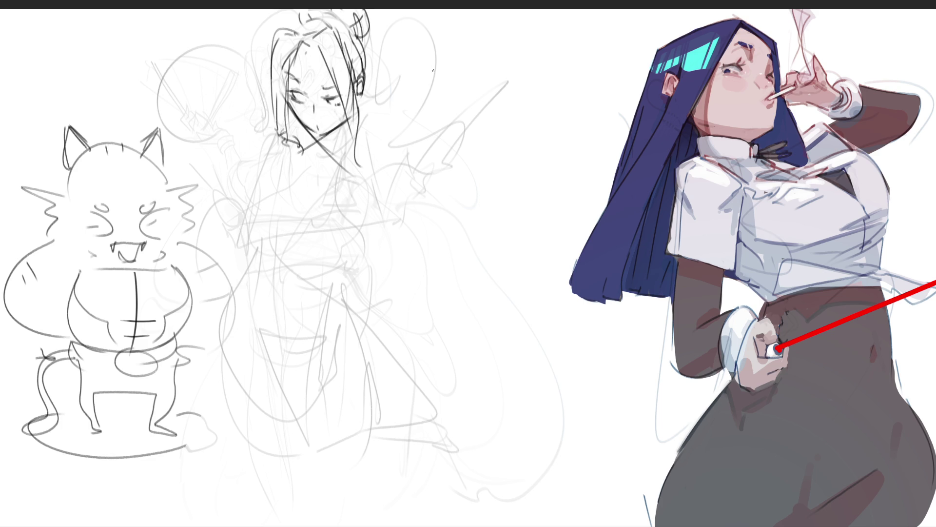
- Draw the neck line below the chin, redoing one stroke
mouse_move(313, 133)
mouse_down()
mouse_move(335, 141)
mouse_move(341, 129)
mouse_move(339, 151)
mouse_up()
key(ctrl+z)
key(ctrl+z)
key(ctrl+z)
mouse_move(344, 119)
mouse_down()
mouse_move(332, 147)
mouse_move(311, 151)
mouse_move(326, 149)
mouse_move(344, 124)
mouse_move(320, 142)
mouse_move(331, 139)
mouse_move(330, 153)
mouse_move(306, 142)
mouse_move(319, 204)
mouse_up()
- Draw the collar and the chest curves, redrawing the lower chest curve after an undo
drag(306, 150, 318, 229)
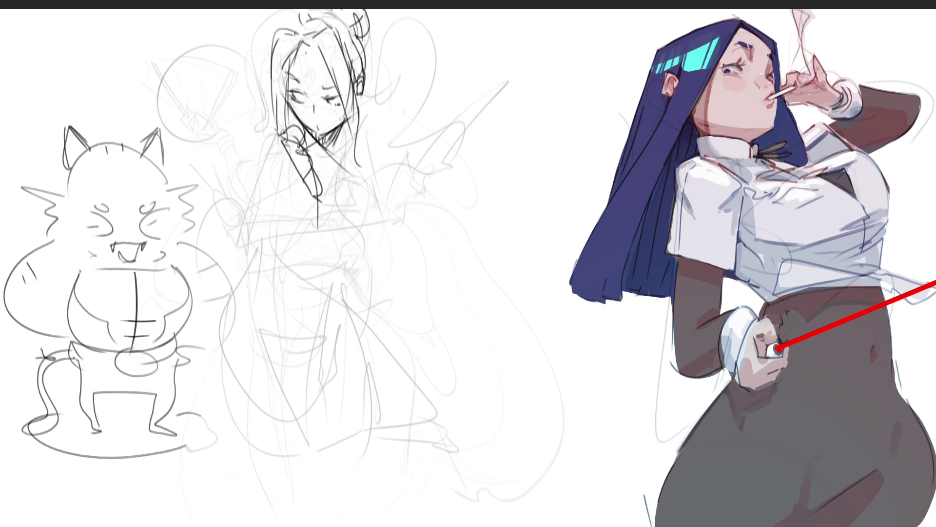
key(ctrl+z)
drag(321, 197, 307, 243)
drag(315, 163, 358, 263)
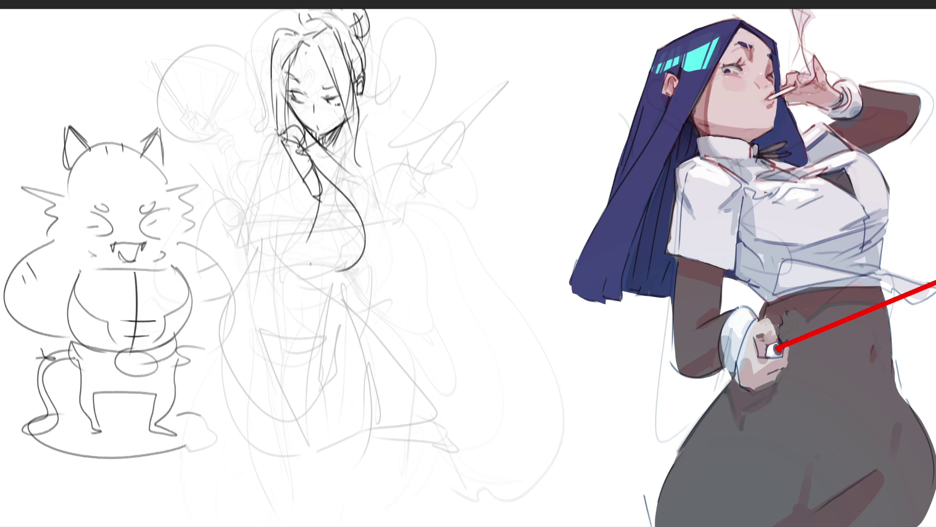
drag(296, 250, 361, 261)
key(ctrl+z)
drag(296, 251, 358, 246)
drag(302, 253, 289, 244)
mouse_move(317, 205)
mouse_down()
mouse_move(292, 256)
mouse_move(363, 262)
mouse_up()
drag(270, 245, 296, 257)
- Shape the right side of the chest with outer and inner curves
drag(351, 267, 376, 233)
key(ctrl+z)
drag(370, 200, 342, 265)
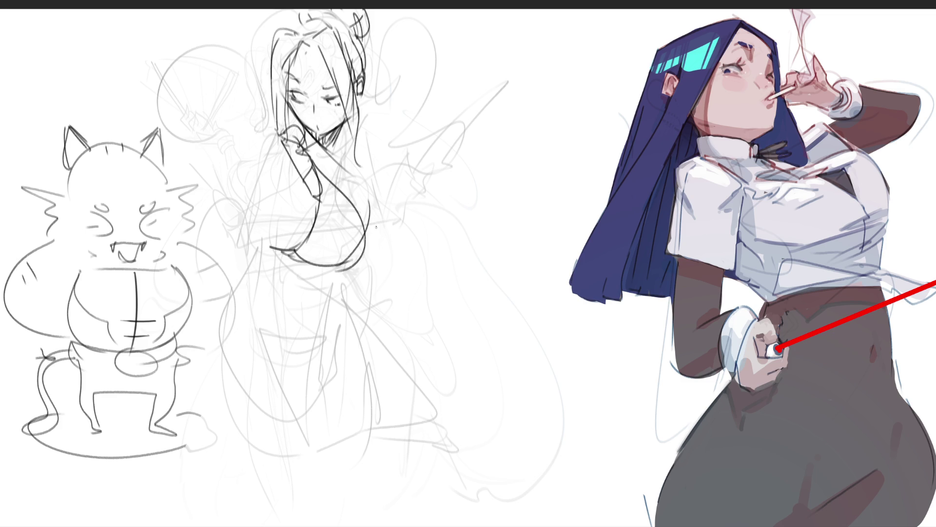
mouse_move(357, 163)
mouse_down()
mouse_move(376, 201)
mouse_move(367, 213)
mouse_up()
drag(365, 171, 376, 255)
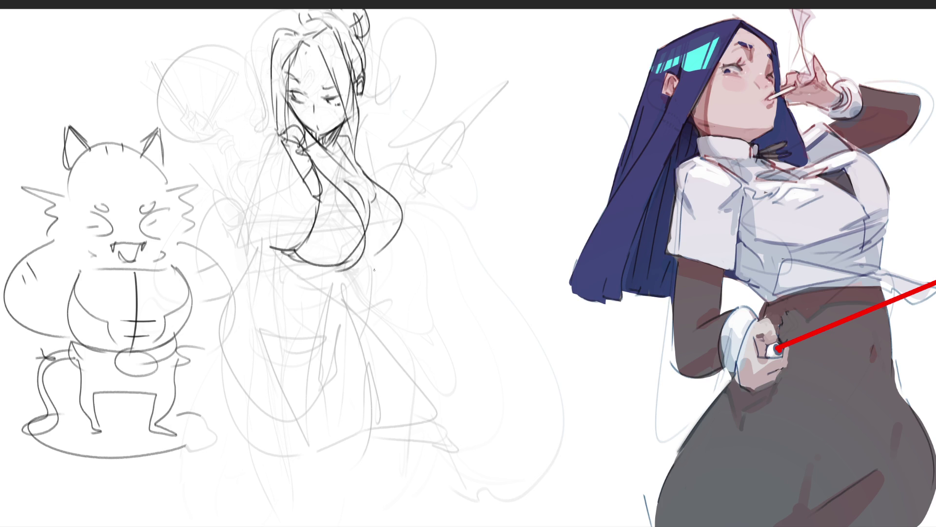
mouse_move(378, 184)
mouse_down()
mouse_move(359, 264)
mouse_move(383, 246)
mouse_up()
- Add robe folds under the chest, run the robe's front line down, and outline the left side
mouse_move(252, 242)
mouse_down()
mouse_move(292, 278)
mouse_move(296, 267)
mouse_move(329, 273)
mouse_up()
drag(295, 269, 338, 268)
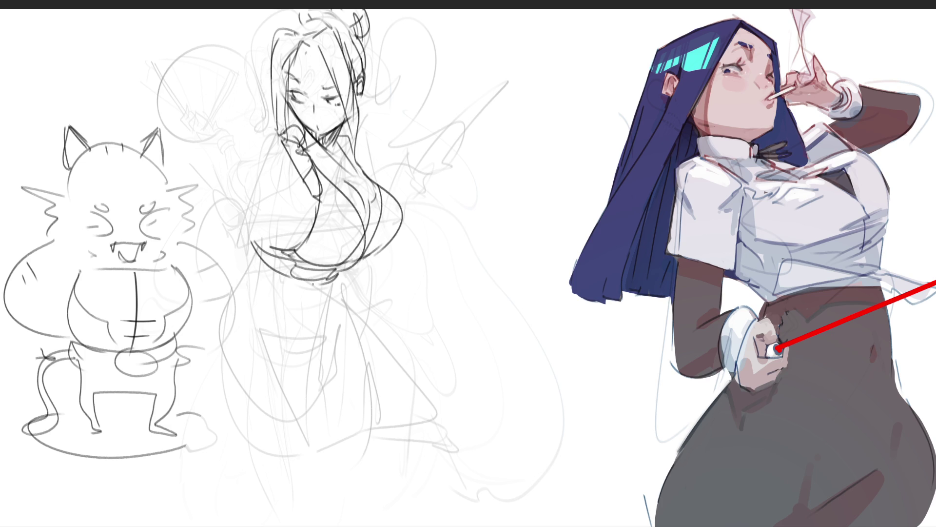
drag(246, 264, 331, 287)
drag(332, 286, 320, 293)
drag(242, 260, 260, 286)
drag(343, 274, 331, 337)
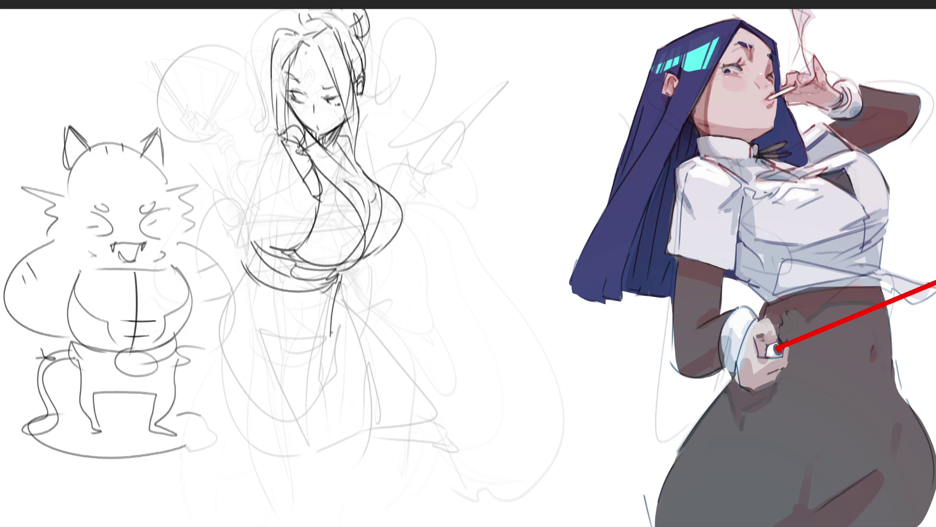
drag(332, 332, 342, 451)
mouse_move(254, 279)
mouse_down()
mouse_move(268, 360)
mouse_move(307, 469)
mouse_up()
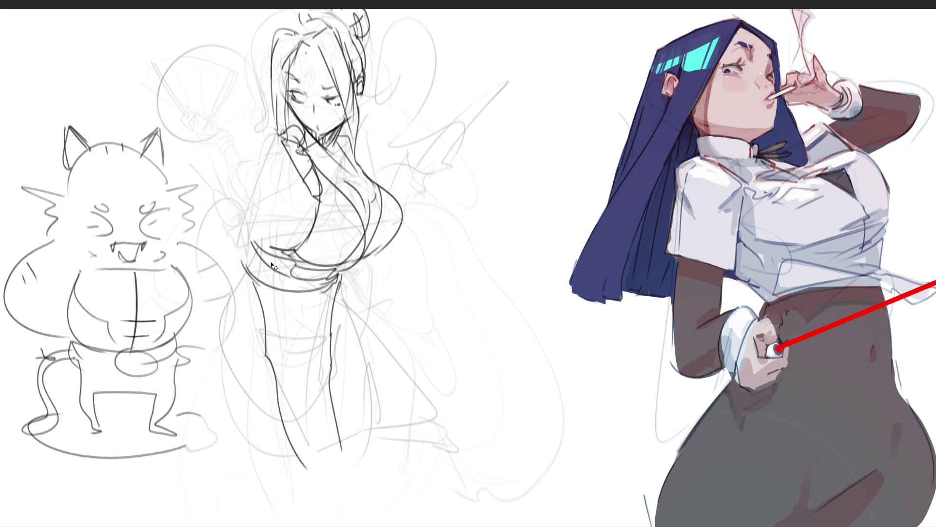
- Redraw the left side contour with an inner line and fold, and extend the robe's front line
key(ctrl+z)
mouse_move(253, 283)
mouse_down()
mouse_move(267, 374)
mouse_move(317, 453)
mouse_up()
drag(278, 376, 309, 417)
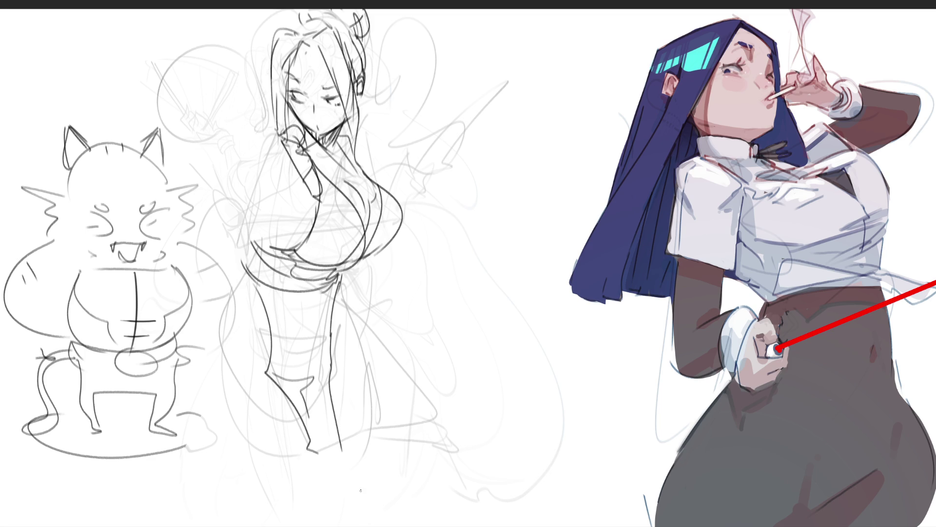
drag(263, 287, 310, 433)
drag(341, 446, 341, 475)
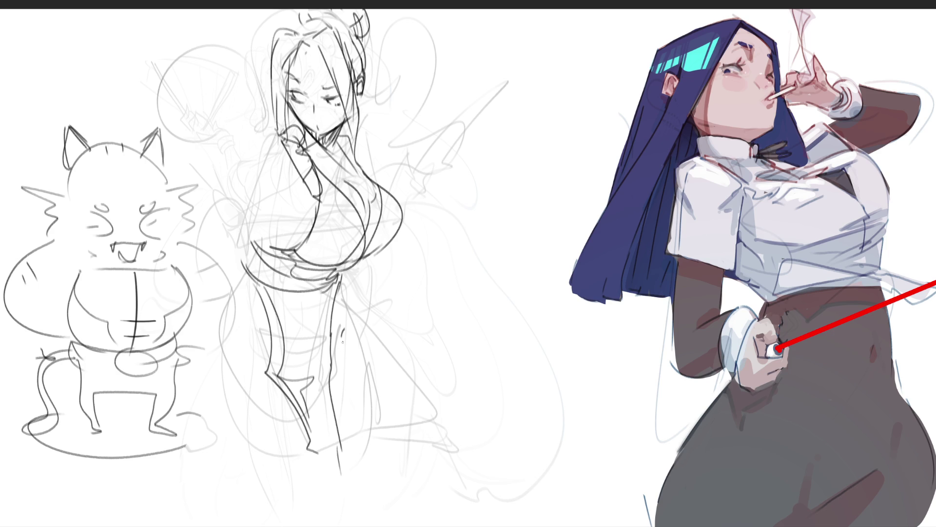
drag(340, 307, 332, 367)
- Draw the long leg curve and the left hip-and-leg contour bulging further left
drag(346, 311, 379, 483)
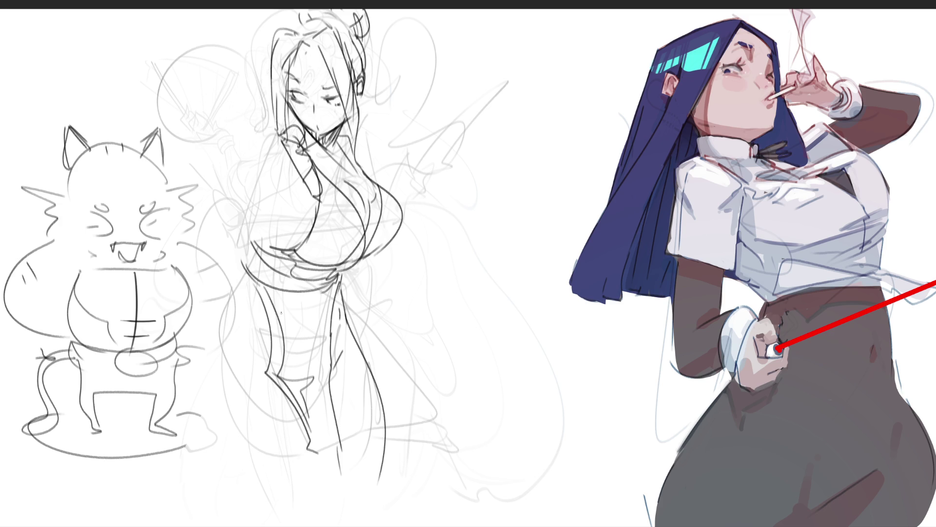
mouse_move(246, 265)
mouse_down()
mouse_move(218, 324)
mouse_move(263, 328)
mouse_move(267, 371)
mouse_up()
drag(242, 273, 239, 450)
key(ctrl+z)
drag(243, 274, 238, 450)
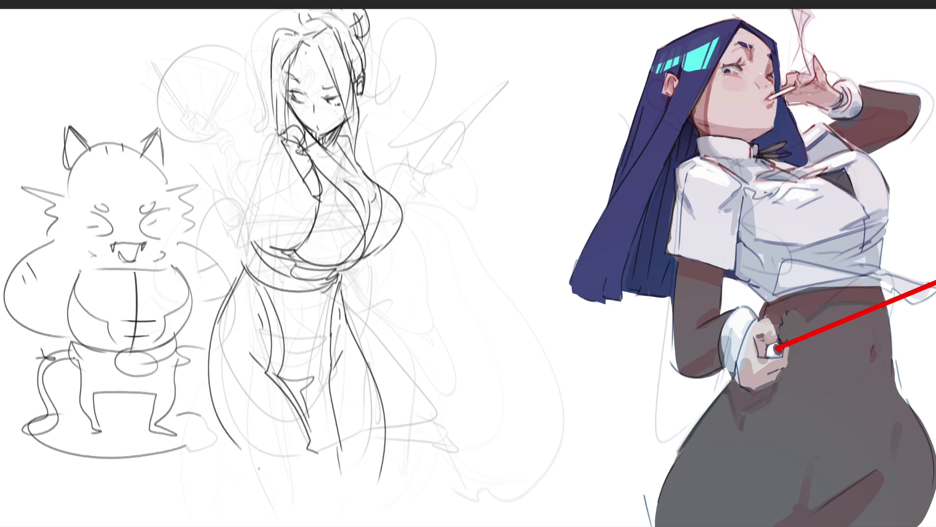
key(ctrl+z)
mouse_move(243, 268)
mouse_down()
mouse_move(211, 453)
mouse_move(316, 493)
mouse_up()
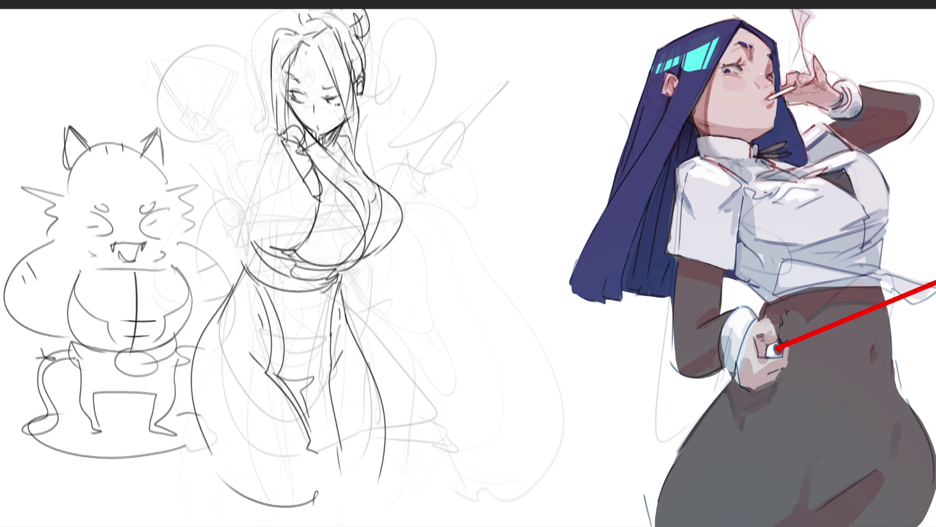
- Darken the waist edge and draw the shoulder, bent arm, forearm and waist sash
drag(253, 242, 243, 269)
mouse_move(287, 134)
mouse_down()
mouse_move(252, 142)
mouse_move(248, 215)
mouse_up()
drag(293, 176, 274, 270)
mouse_move(283, 207)
mouse_down()
mouse_move(294, 264)
mouse_move(356, 291)
mouse_move(400, 287)
mouse_up()
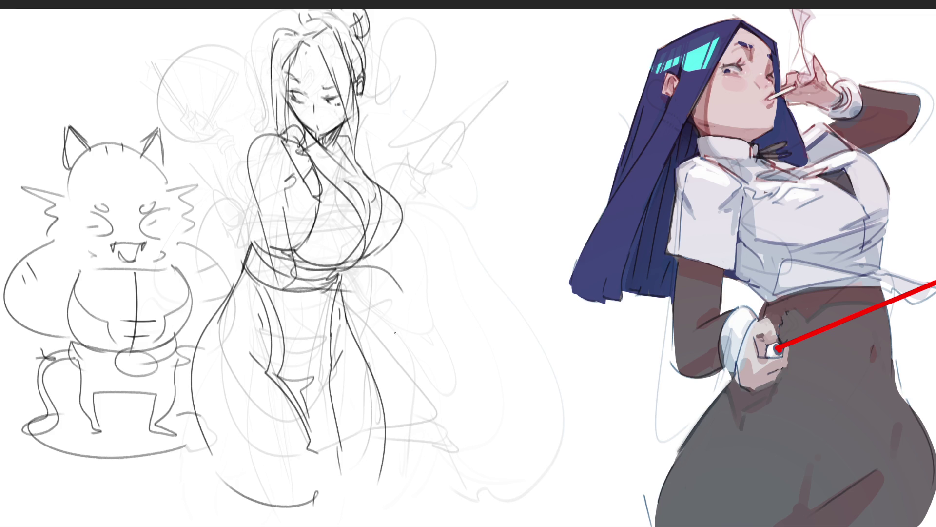
drag(284, 248, 370, 253)
mouse_move(290, 287)
mouse_down()
mouse_move(401, 274)
mouse_move(408, 293)
mouse_up()
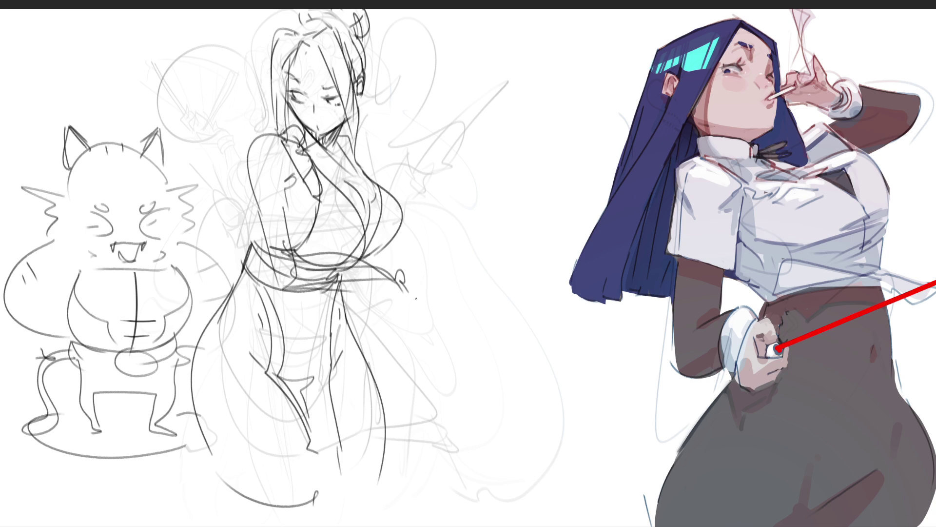
- Sketch an open ribbed fan from her hand with a pleated zigzag panel above it
mouse_move(400, 262)
mouse_down()
mouse_move(413, 292)
mouse_move(434, 245)
mouse_move(490, 227)
mouse_move(412, 269)
mouse_up()
drag(489, 217, 405, 275)
drag(493, 229, 404, 283)
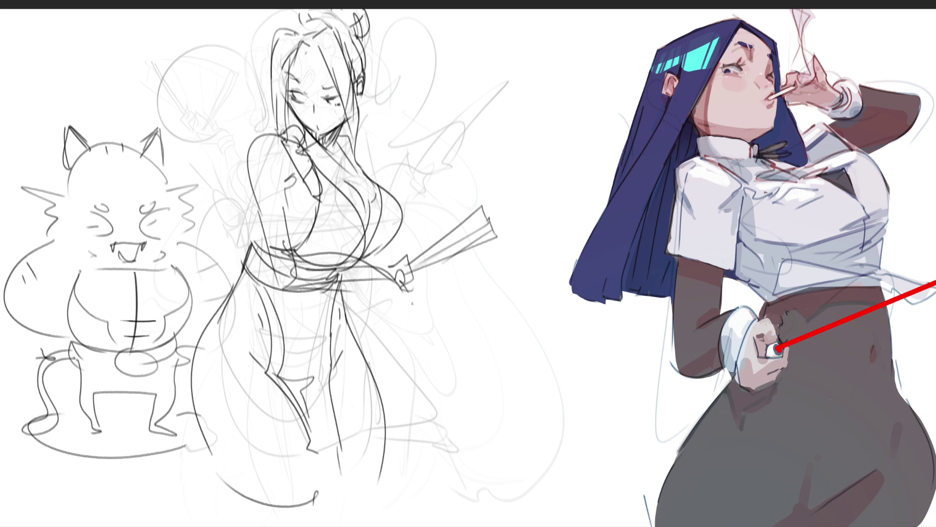
mouse_move(415, 145)
mouse_down()
mouse_move(446, 121)
mouse_move(425, 173)
mouse_up()
drag(445, 122, 449, 221)
mouse_move(418, 137)
mouse_down()
mouse_move(434, 238)
mouse_move(453, 230)
mouse_move(425, 163)
mouse_move(451, 227)
mouse_up()
mouse_move(437, 124)
mouse_down()
mouse_move(468, 185)
mouse_move(434, 236)
mouse_up()
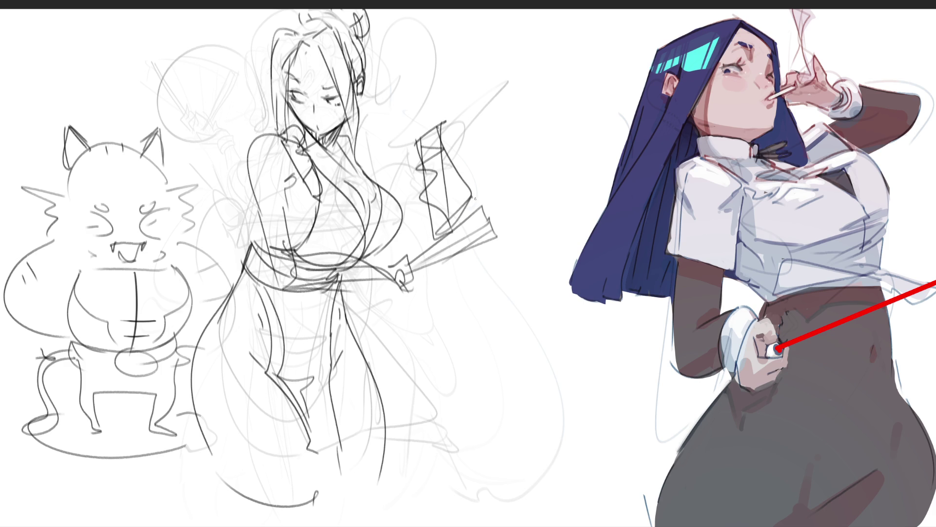